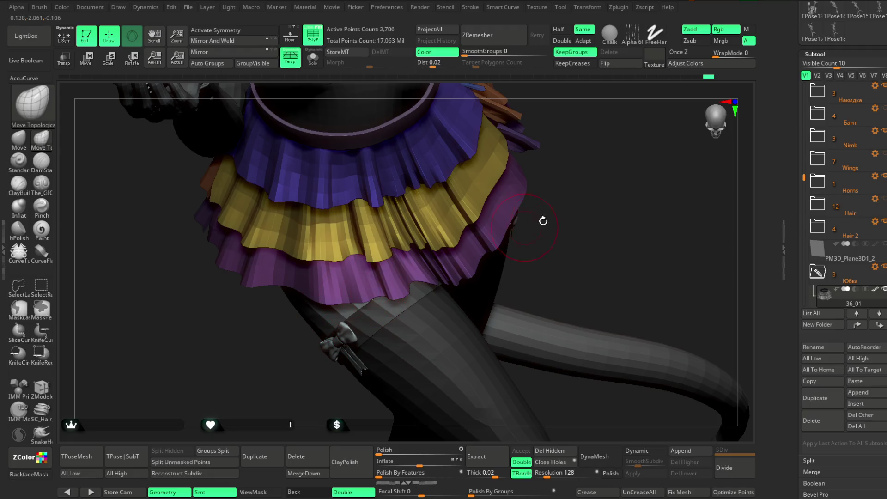
Step: Orbit around the skirt and thigh and make the brush much smaller
key(space)
mouse_move(359, 368)
mouse_down()
mouse_move(389, 280)
mouse_move(590, 184)
mouse_move(582, 189)
mouse_up()
key(space)
drag(441, 245, 575, 156)
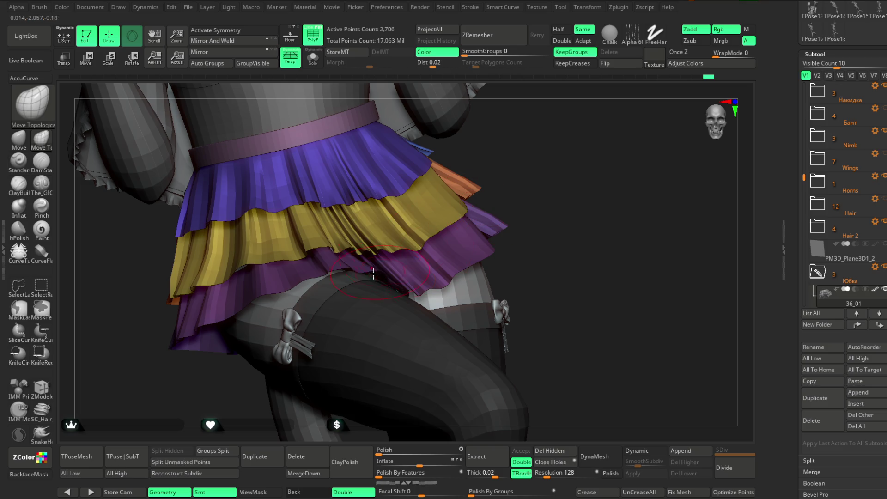
drag(367, 268, 474, 207)
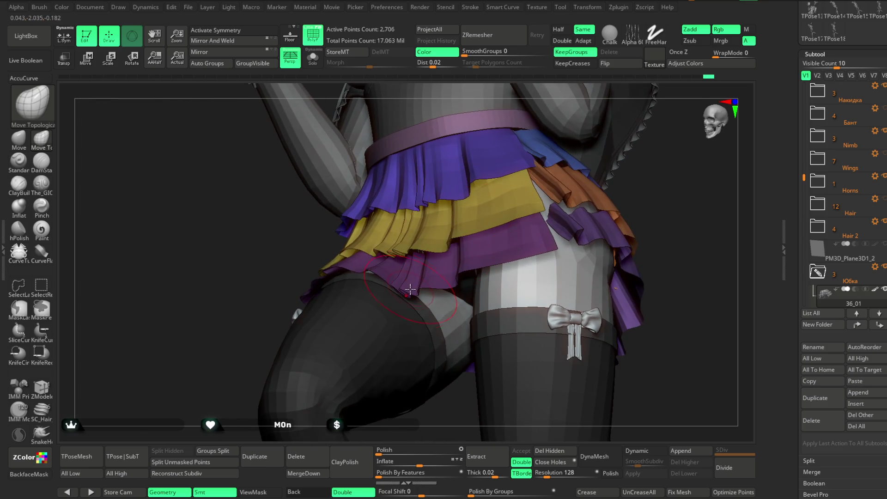
drag(435, 395, 415, 299)
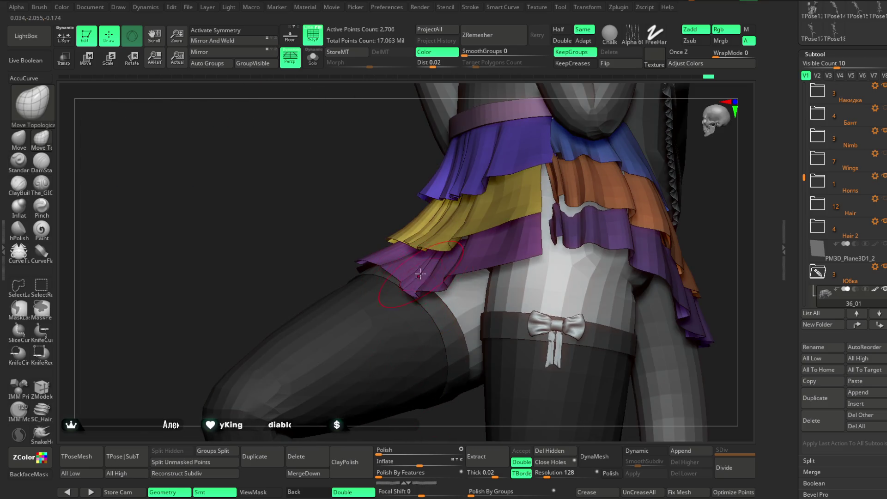
key(space)
drag(462, 264, 439, 265)
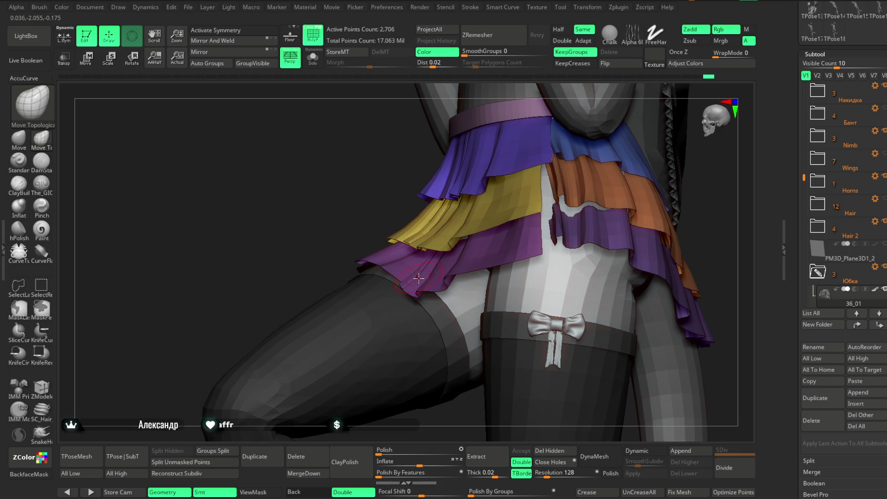
mouse_move(304, 301)
mouse_down()
mouse_move(378, 277)
mouse_move(540, 196)
mouse_move(402, 304)
mouse_up()
Step: Inspect the layered skirt from the front-left, from above and from its other side
key(space)
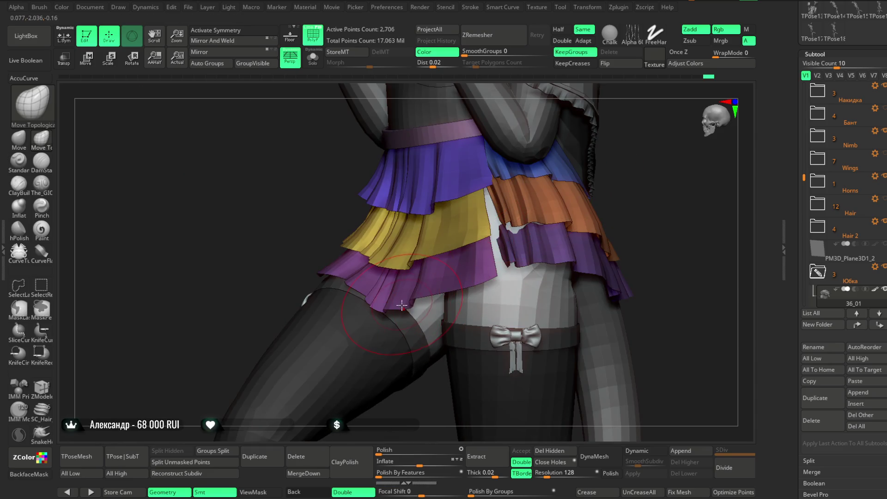
drag(419, 334, 399, 343)
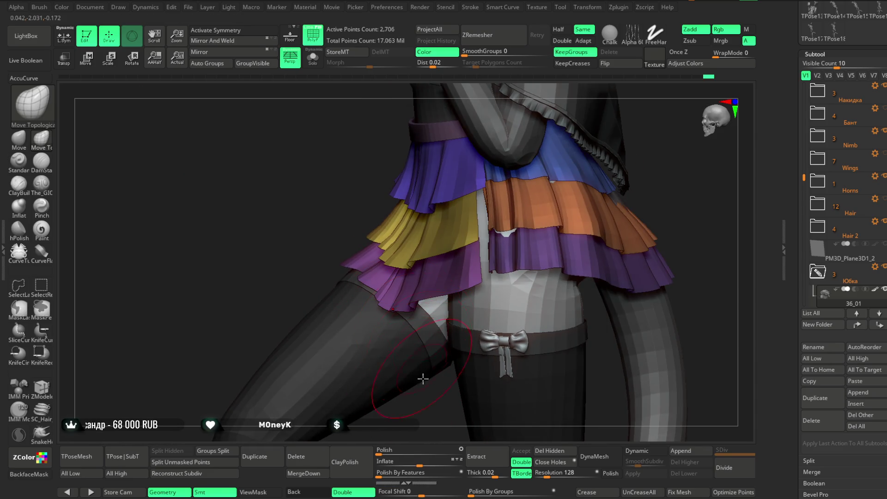
drag(423, 378, 410, 312)
mouse_move(427, 405)
mouse_down()
mouse_move(491, 305)
mouse_move(485, 268)
mouse_move(434, 300)
mouse_move(425, 279)
mouse_up()
key(space)
mouse_move(573, 191)
mouse_down()
mouse_move(574, 202)
mouse_move(445, 318)
mouse_up()
drag(538, 207, 457, 277)
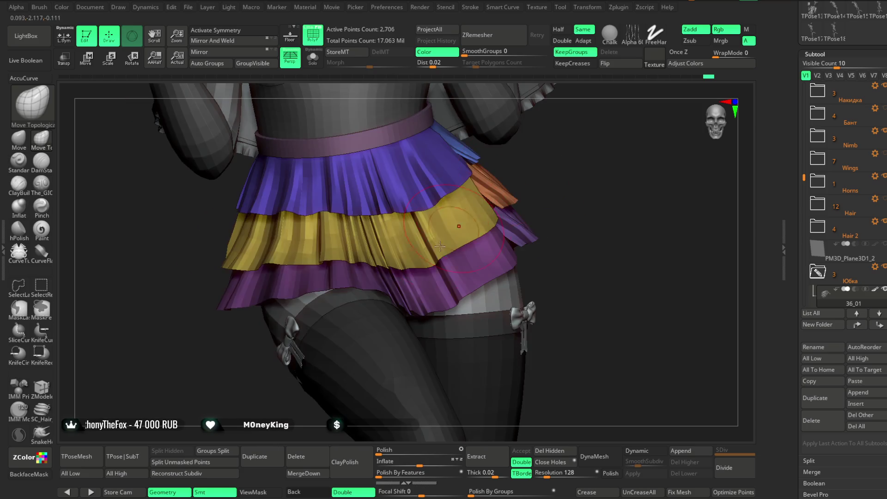
key(space)
drag(550, 167, 422, 296)
mouse_move(478, 405)
mouse_down()
mouse_move(427, 275)
mouse_move(455, 268)
mouse_up()
key(space)
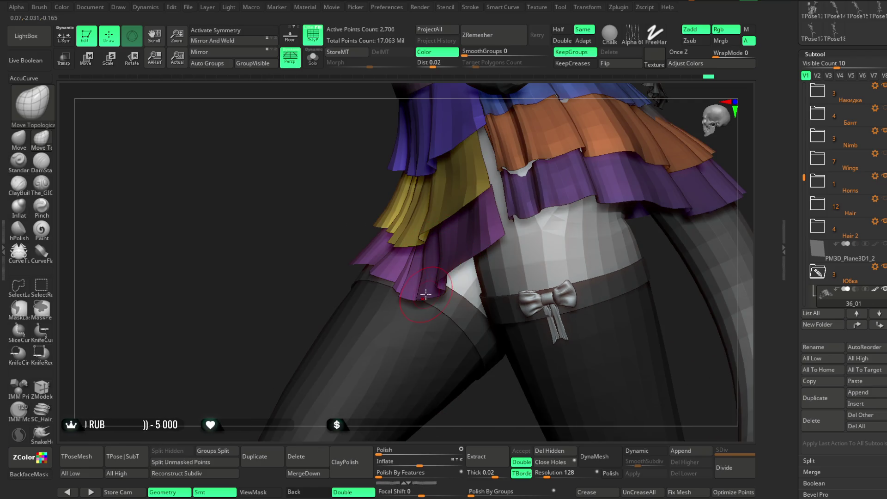
Step: Frame the whole upright figure and orbit around the torso, skirt and legs
key(f)
mouse_move(358, 301)
mouse_down()
mouse_move(535, 192)
mouse_move(536, 163)
mouse_move(426, 280)
mouse_up()
key(space)
scroll(537, 180, up, 5)
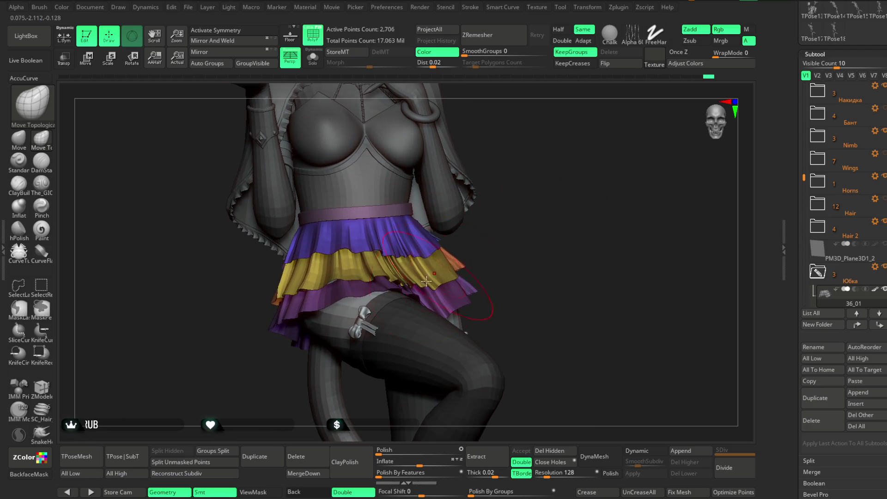
drag(486, 224, 423, 295)
mouse_move(587, 238)
mouse_down()
mouse_move(525, 217)
mouse_move(483, 252)
mouse_up()
mouse_move(387, 295)
mouse_down()
mouse_move(348, 337)
mouse_move(341, 283)
mouse_move(517, 248)
mouse_move(510, 240)
mouse_move(490, 252)
mouse_up()
key(space)
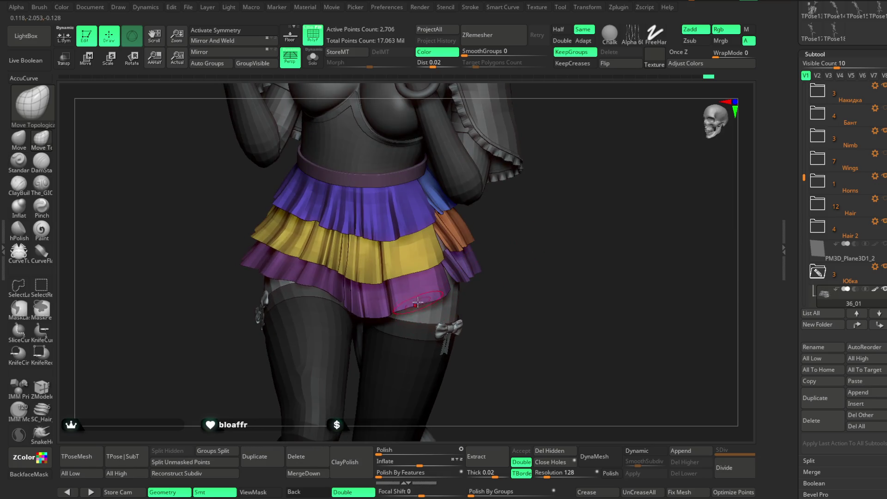
mouse_move(531, 223)
mouse_down()
mouse_move(525, 205)
mouse_move(531, 245)
mouse_move(409, 281)
mouse_move(415, 287)
mouse_up()
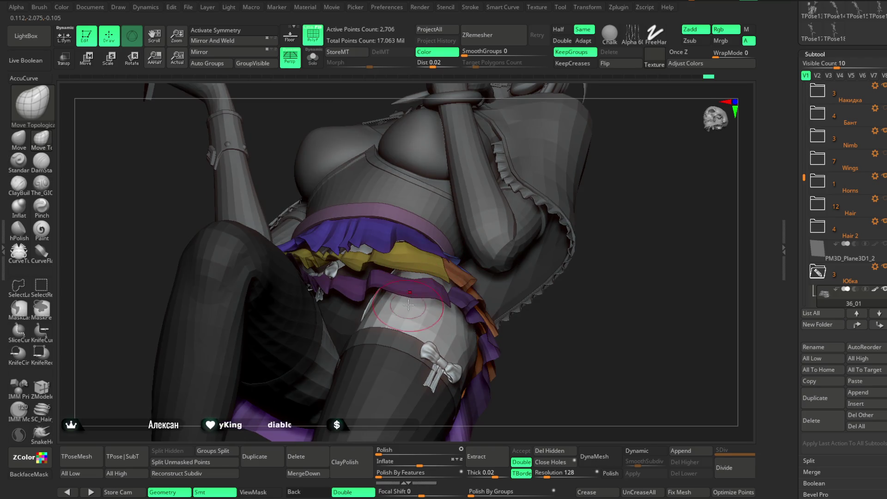
drag(477, 309, 467, 346)
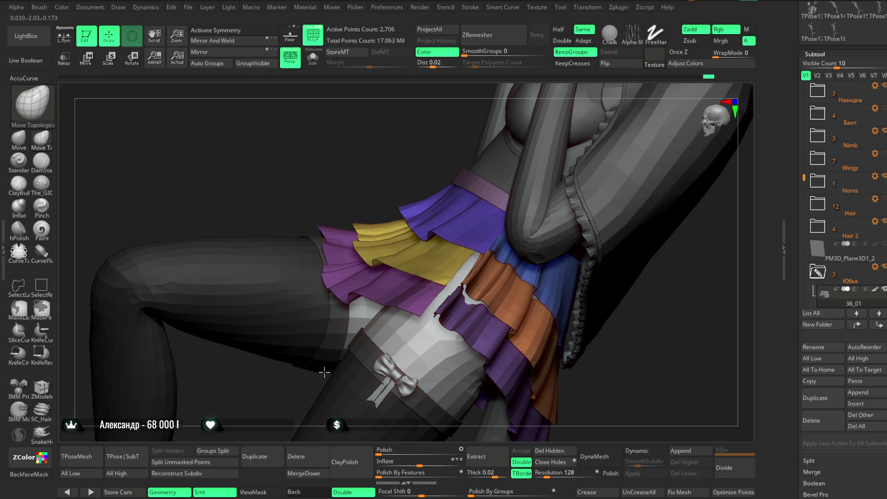
Step: Frame the full figure facing front and turn off polygroup colours with Shift+F
key(f)
mouse_move(388, 333)
mouse_down()
mouse_move(439, 241)
mouse_move(433, 253)
mouse_move(429, 214)
mouse_move(420, 240)
mouse_move(440, 258)
mouse_move(440, 239)
mouse_move(459, 235)
mouse_move(455, 228)
mouse_move(467, 263)
mouse_move(341, 306)
mouse_up()
key(shift+f)
key(space)
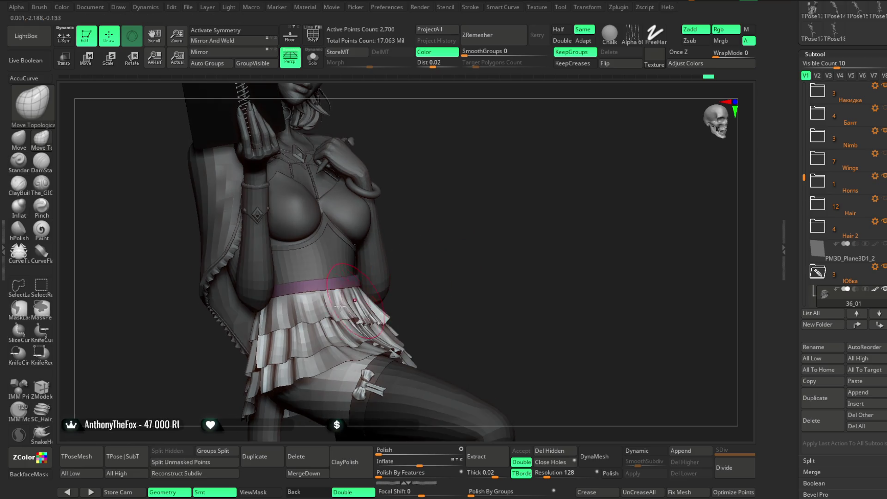
drag(366, 272, 312, 317)
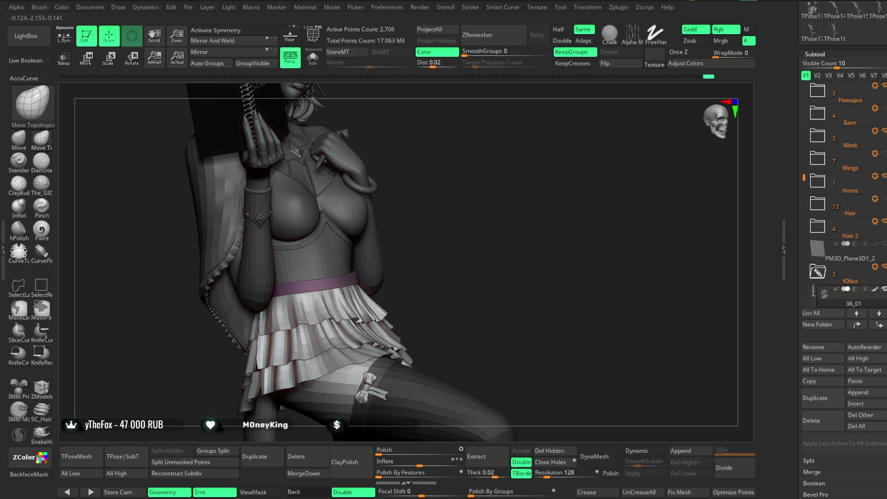
drag(428, 240, 394, 283)
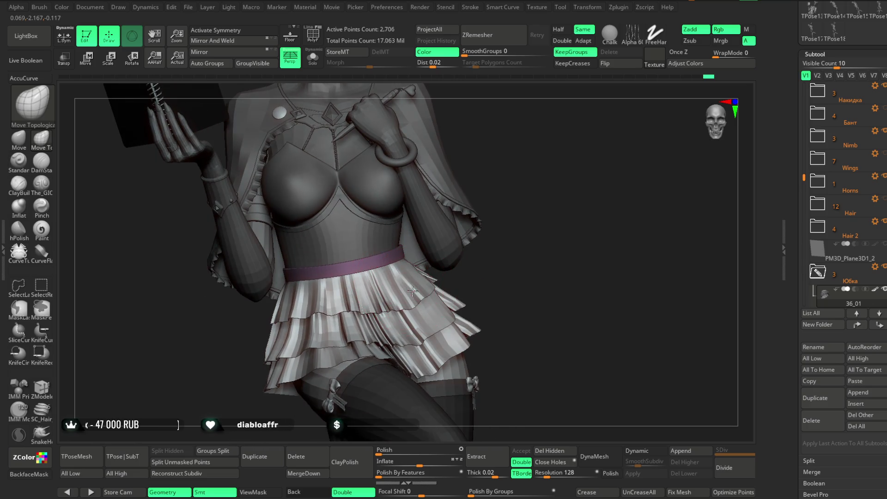
mouse_move(478, 257)
mouse_down()
mouse_move(406, 297)
mouse_move(506, 244)
mouse_move(536, 211)
mouse_up()
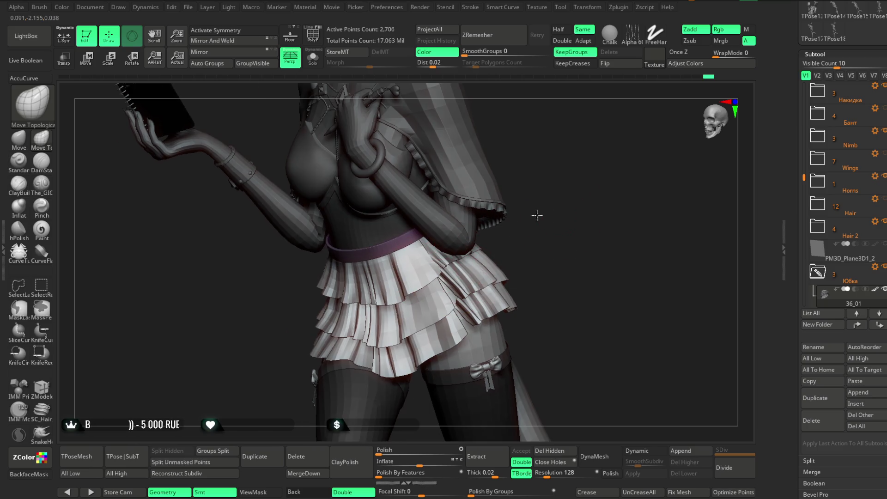
key(space)
mouse_move(480, 250)
mouse_down()
mouse_move(505, 229)
mouse_move(395, 288)
mouse_up()
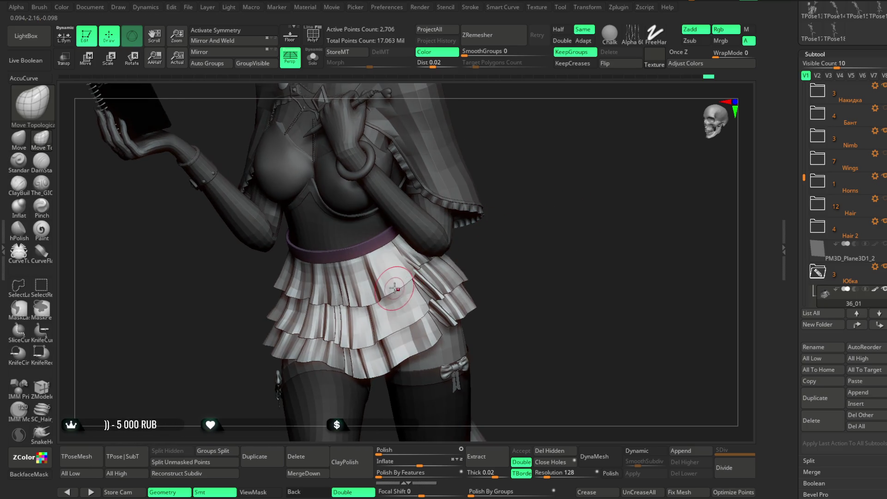
mouse_move(485, 231)
mouse_down()
mouse_move(504, 192)
mouse_move(514, 199)
mouse_move(391, 280)
mouse_up()
mouse_move(499, 219)
mouse_down()
mouse_move(461, 247)
mouse_move(170, 242)
mouse_up()
Step: Hide the skirt's lower ruffle tiers, choose the Standard brush and solo the skirt
ctrl+shift+click(170, 242)
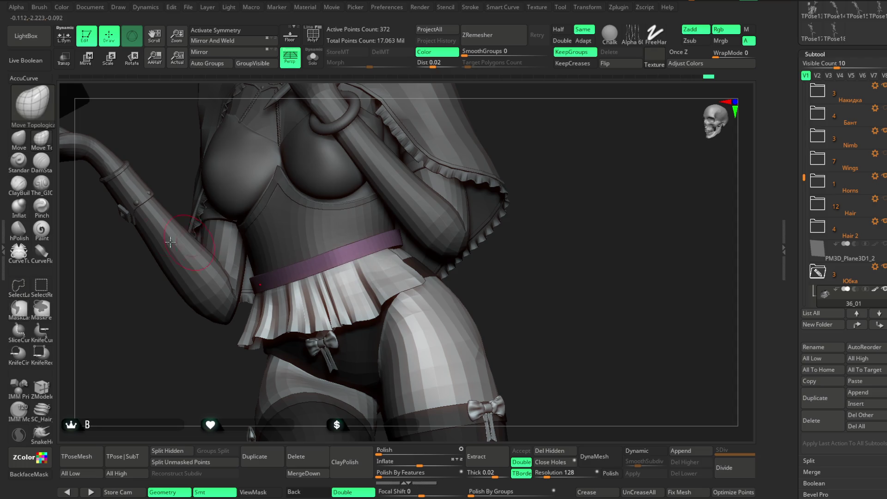
click(18, 161)
click(313, 57)
key(space)
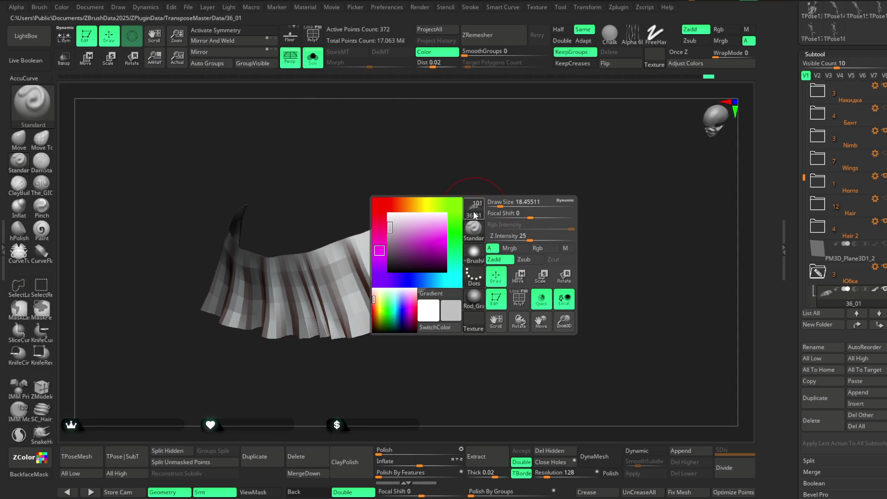
Step: Sculpt folds into the top ruffle tier, then unhide all the tiers
drag(480, 222, 454, 231)
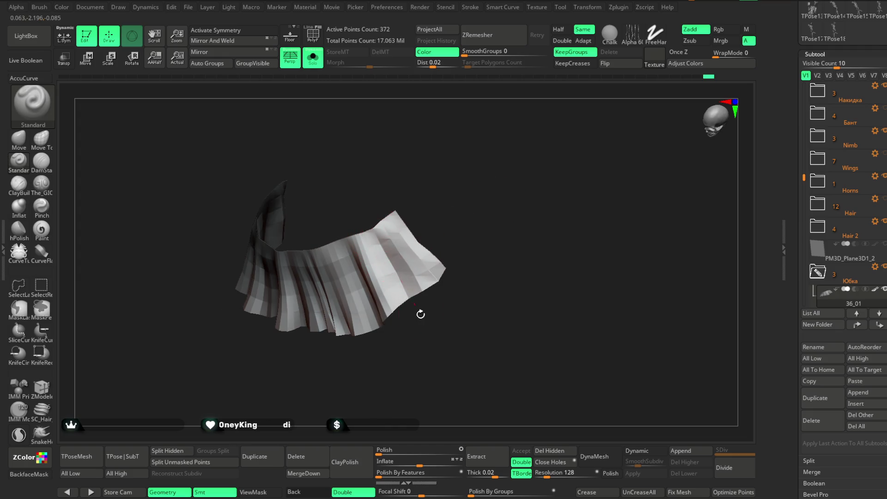
mouse_move(391, 264)
mouse_down()
mouse_move(429, 289)
mouse_move(394, 241)
mouse_up()
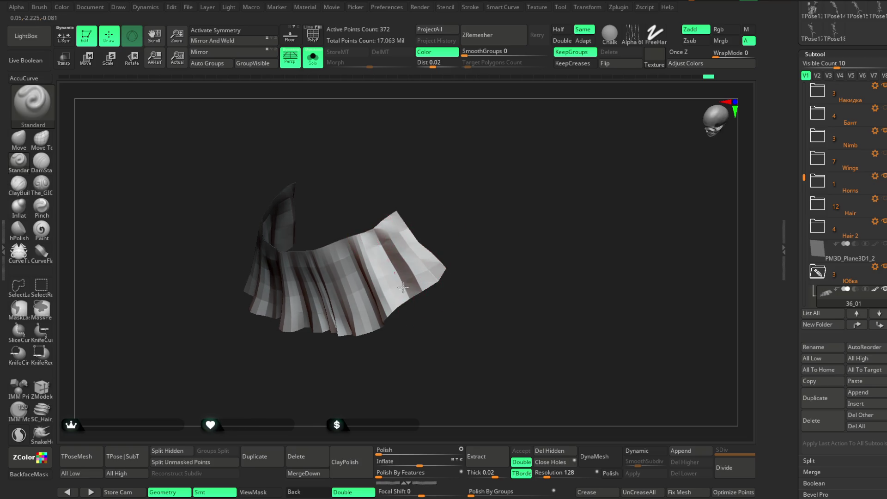
drag(448, 219, 391, 227)
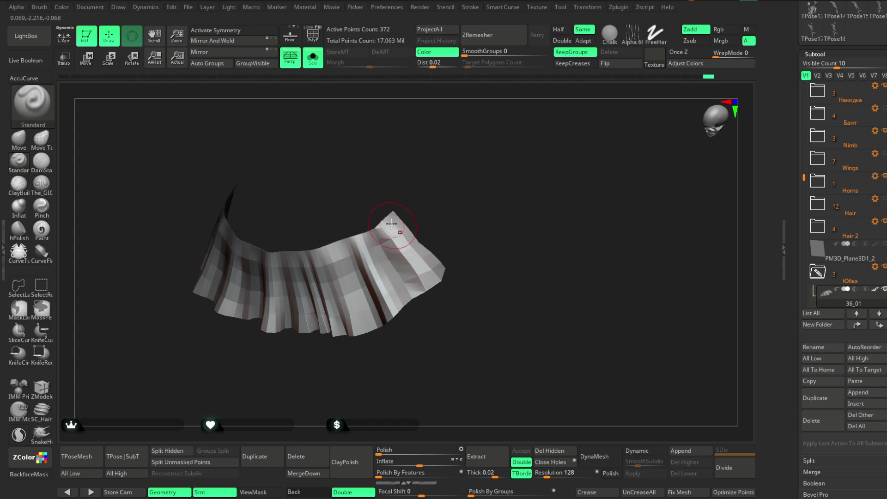
mouse_move(457, 302)
mouse_down()
mouse_move(458, 208)
mouse_move(515, 202)
mouse_up()
ctrl+shift+click(471, 208)
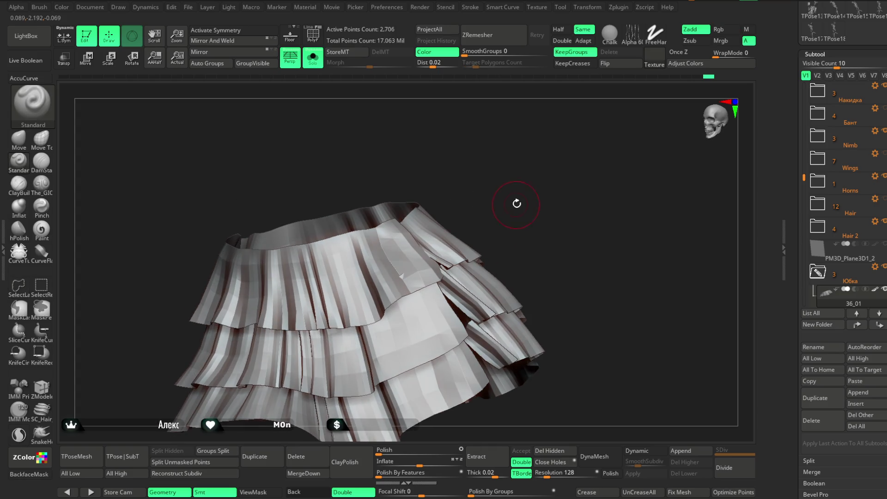
Step: Isolate a single ruffle tier and switch to the Move brush
ctrl+shift+click(451, 327)
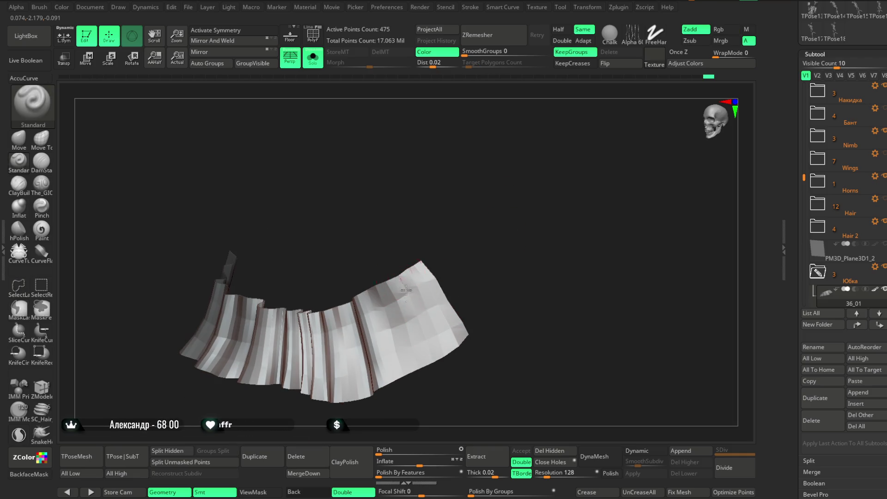
drag(434, 365, 436, 373)
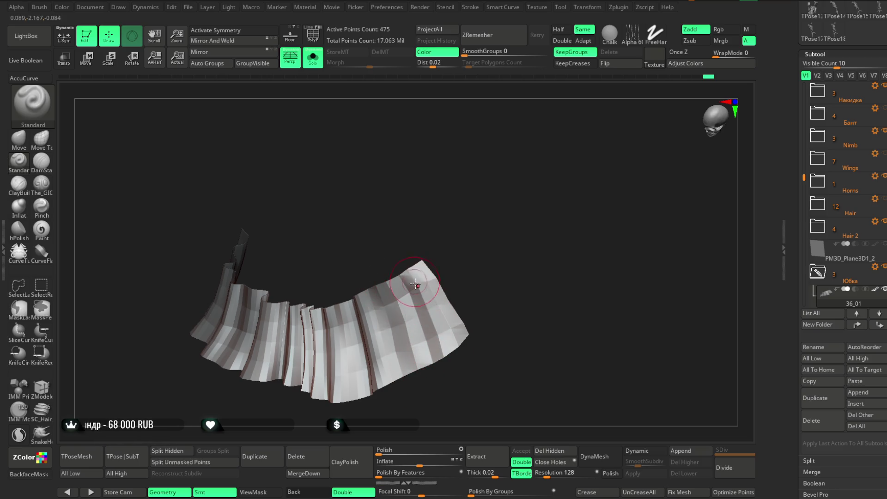
mouse_move(448, 391)
mouse_down()
mouse_move(483, 234)
mouse_move(483, 249)
mouse_move(397, 276)
mouse_up()
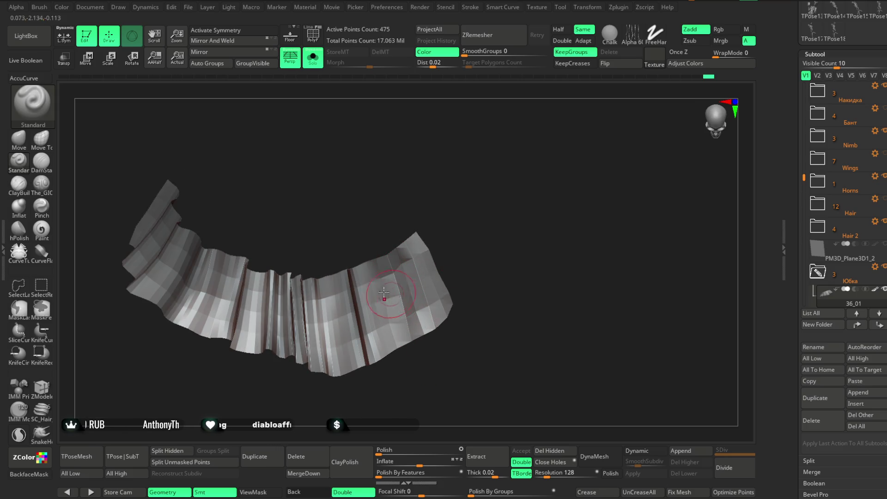
click(19, 137)
drag(123, 188, 429, 236)
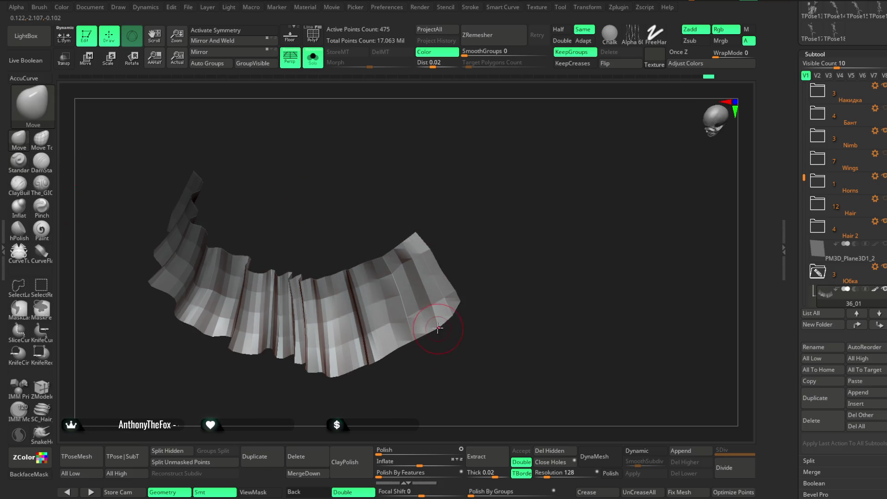
mouse_move(518, 241)
mouse_down()
mouse_move(497, 254)
mouse_move(454, 248)
mouse_move(466, 261)
mouse_move(436, 291)
mouse_up()
Step: Reshape the isolated ruffle strip from several angles, then turn Solo off
key(space)
mouse_move(409, 253)
mouse_down()
mouse_move(447, 199)
mouse_move(455, 254)
mouse_up()
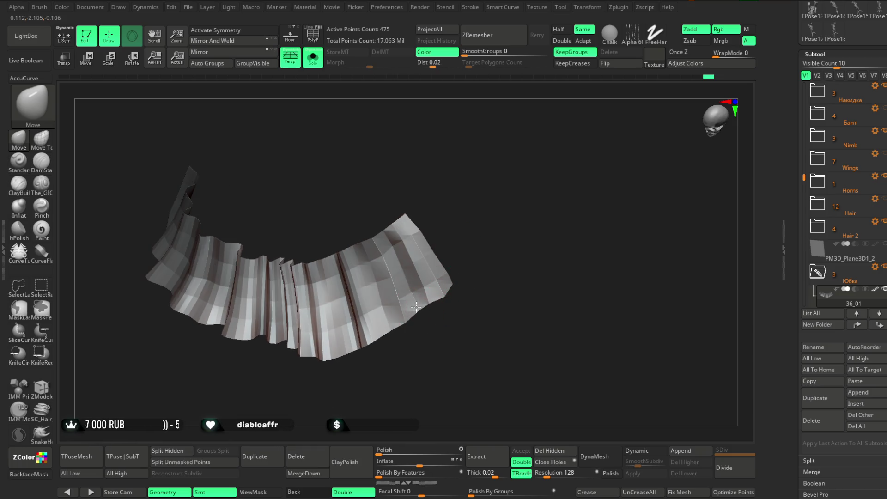
key(space)
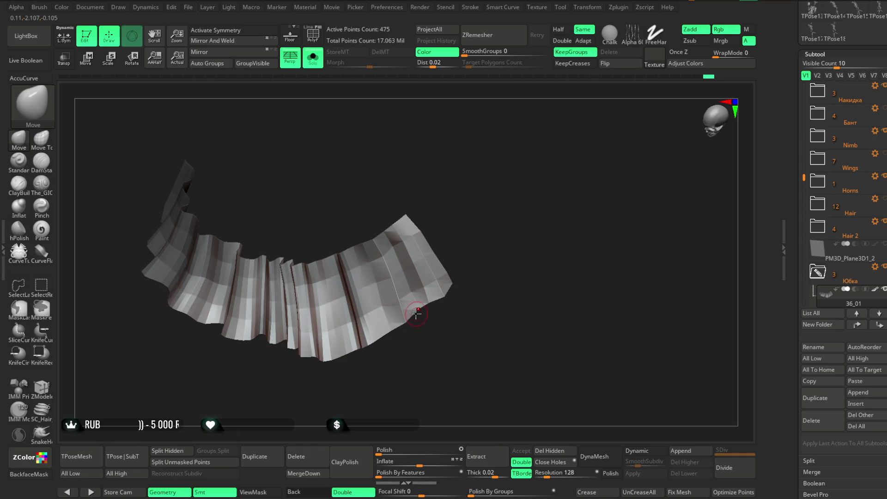
mouse_move(415, 302)
mouse_down()
mouse_move(430, 323)
mouse_move(422, 314)
mouse_move(473, 271)
mouse_move(406, 350)
mouse_move(398, 338)
mouse_move(461, 249)
mouse_move(356, 195)
mouse_up()
key(space)
click(312, 58)
key(ctrl+shift)
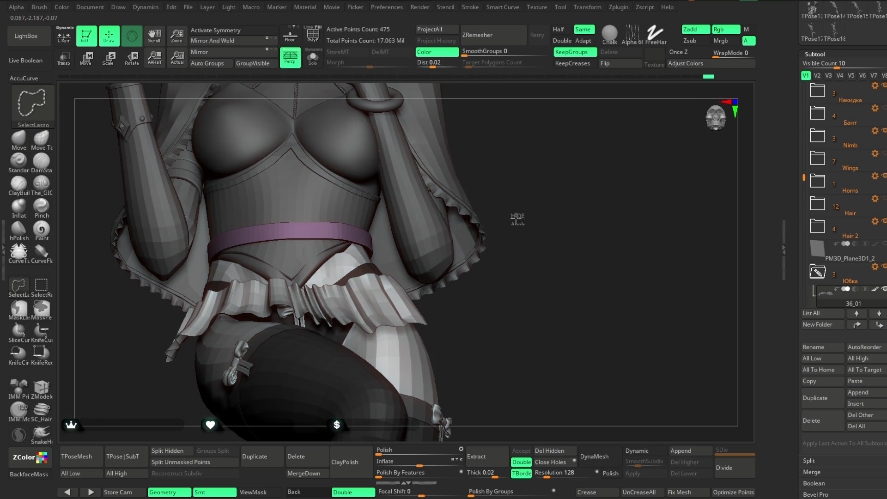
Step: Unhide the skirt tiers, frame the character and zoom out to the whole seated figure
ctrl+shift+click(516, 218)
key(f)
drag(512, 222, 504, 303)
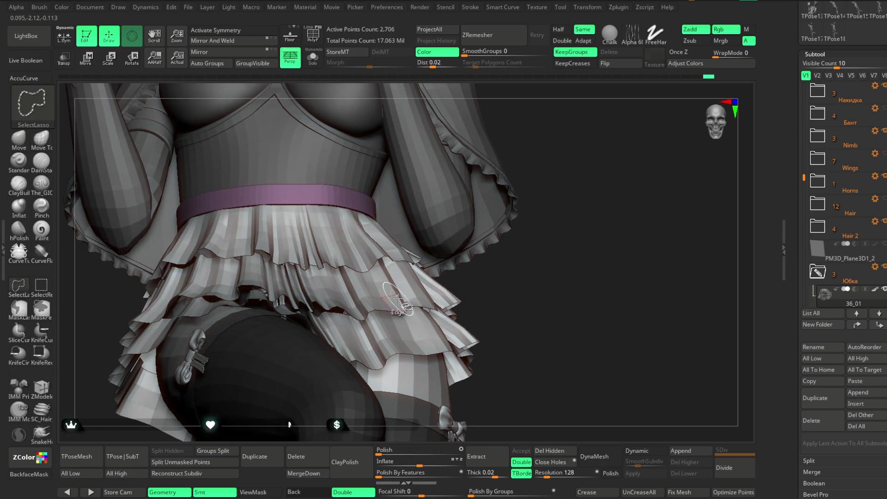
key(ctrl+z)
key(space)
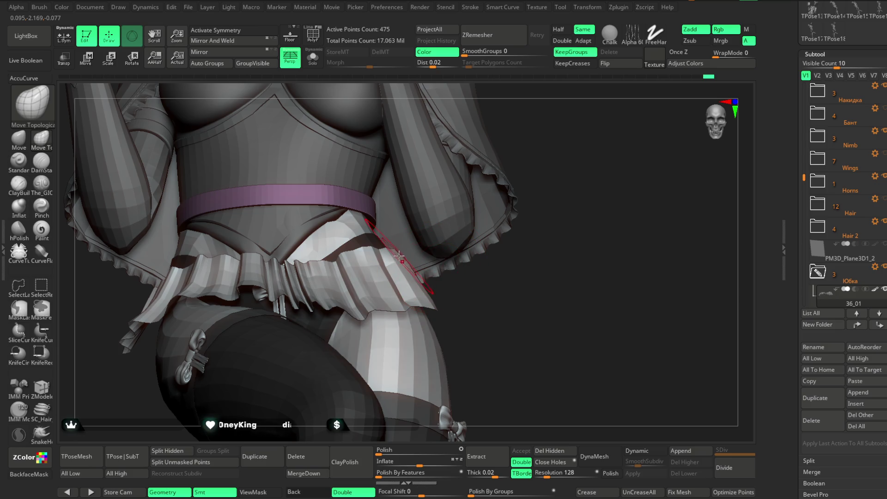
right_drag(395, 255, 393, 263)
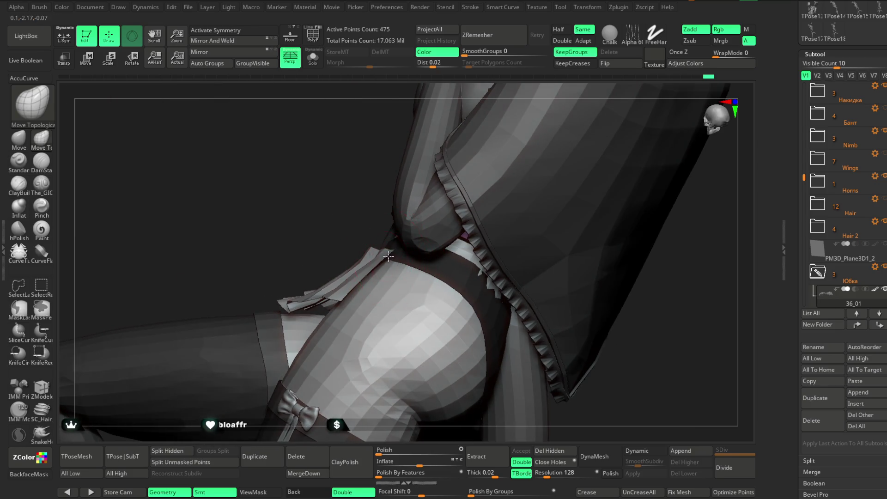
right_drag(356, 231, 380, 256)
mouse_move(468, 263)
ctrl+right_down()
mouse_move(476, 237)
mouse_move(501, 263)
mouse_move(475, 208)
mouse_move(475, 231)
mouse_move(483, 230)
mouse_move(462, 242)
ctrl+right_up()
drag(462, 242, 464, 241)
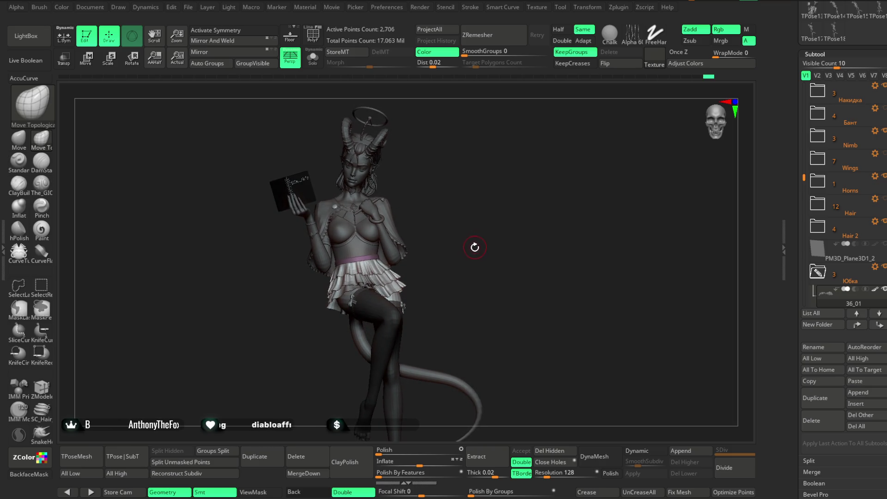
Step: Switch to the standard Move brush (B, M, V) and orbit to the character's back
key(b)
key(m)
key(v)
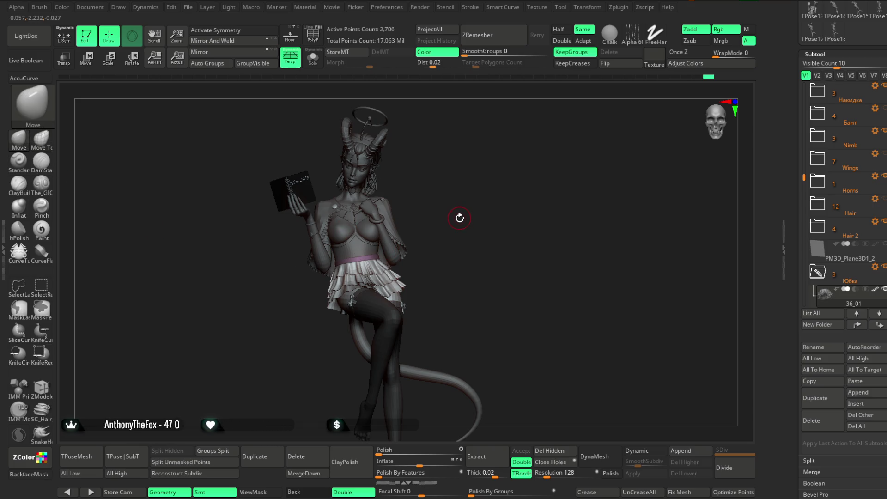
ctrl+right_drag(469, 191, 473, 271)
key(space)
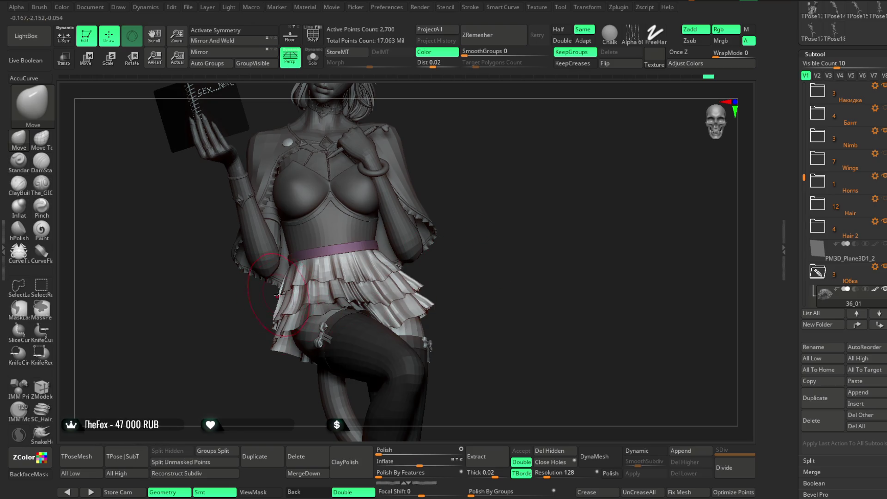
mouse_move(252, 347)
right_down()
mouse_move(371, 244)
mouse_move(293, 283)
mouse_move(422, 231)
mouse_move(418, 244)
right_up()
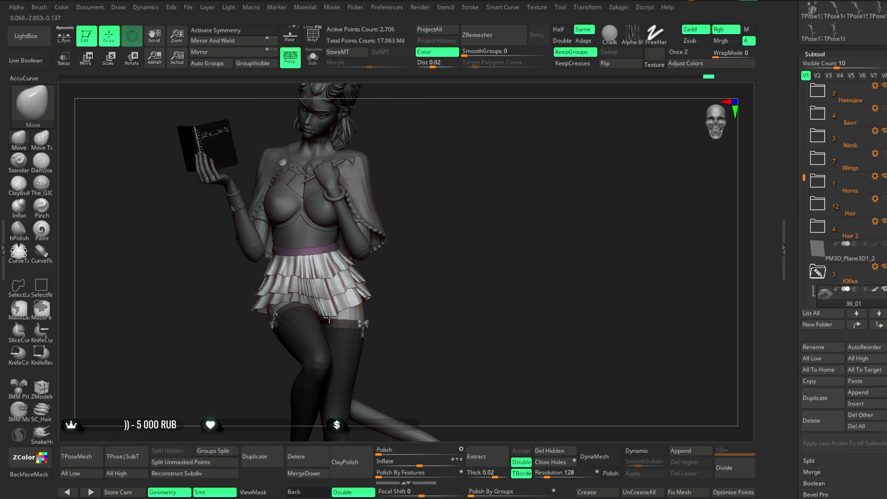
Step: Pull the lower skirt ruffles outward around the thigh with an enlarged Move brush
mouse_move(383, 284)
right_down()
mouse_move(394, 281)
mouse_move(330, 312)
right_up()
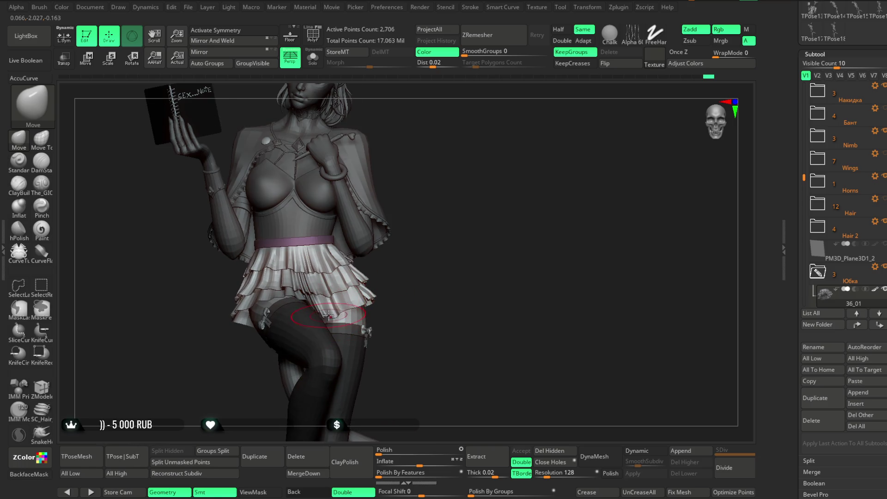
mouse_move(389, 276)
right_down()
mouse_move(339, 288)
mouse_move(293, 279)
right_up()
key(space)
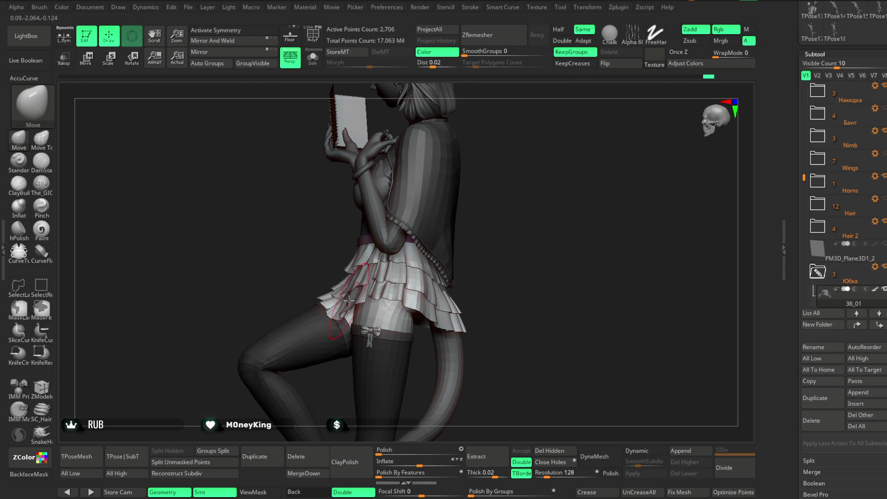
mouse_move(348, 288)
right_down()
mouse_move(312, 269)
mouse_move(396, 261)
mouse_move(348, 294)
right_up()
mouse_move(386, 260)
right_down()
mouse_move(345, 300)
mouse_move(362, 388)
mouse_move(396, 376)
mouse_move(377, 305)
right_up()
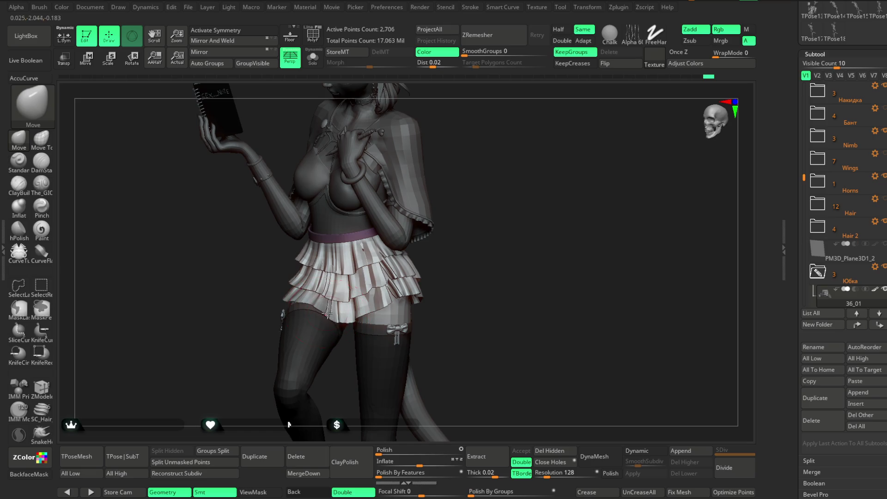
mouse_move(434, 262)
right_down()
mouse_move(445, 236)
mouse_move(344, 316)
right_up()
mouse_move(343, 383)
right_down()
mouse_move(370, 407)
mouse_move(405, 296)
right_up()
right_drag(378, 267, 401, 250)
drag(406, 232, 341, 267)
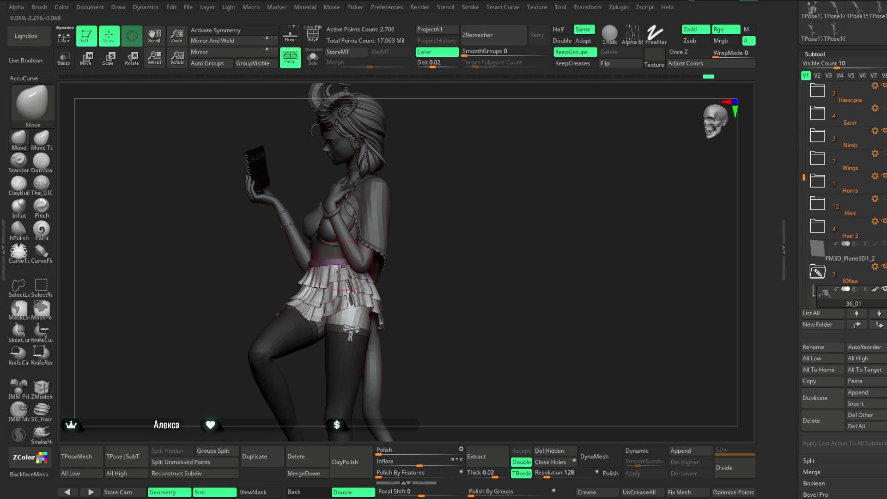
mouse_move(421, 255)
mouse_down()
mouse_move(429, 248)
mouse_move(347, 273)
mouse_move(401, 277)
mouse_move(363, 298)
mouse_move(323, 283)
mouse_move(310, 301)
mouse_move(277, 289)
mouse_up()
key(space)
click(41, 139)
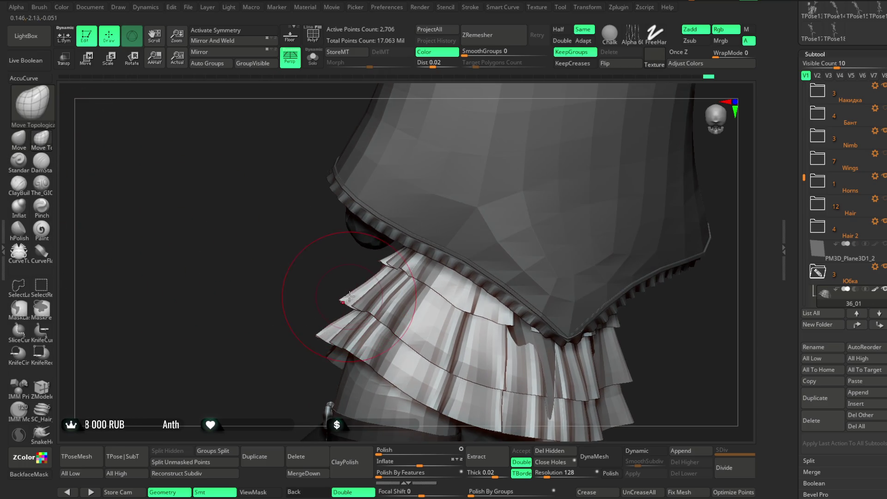
Step: Tug the front skirt ruffles and waistband edge into shape, then solo the skirt subtool
mouse_move(363, 286)
mouse_down()
mouse_move(431, 263)
mouse_move(395, 295)
mouse_up()
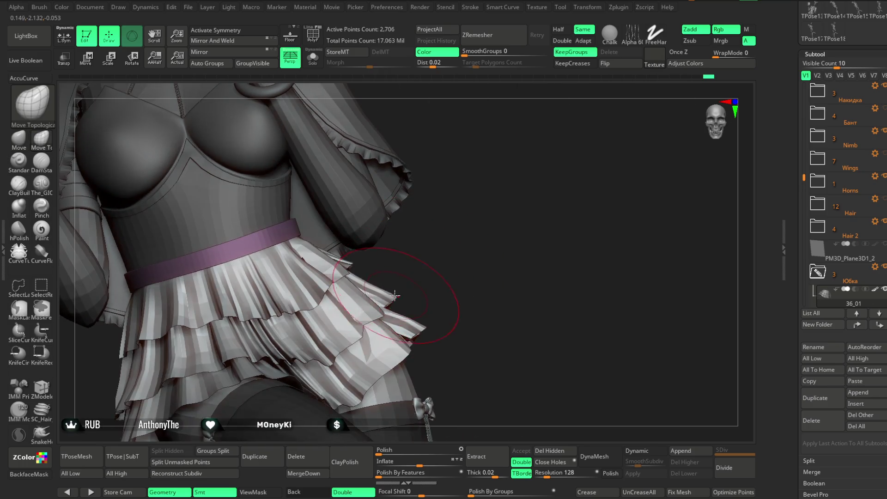
key(space)
mouse_move(420, 257)
alt+mouse_down()
mouse_move(412, 247)
mouse_move(342, 253)
alt+mouse_up()
mouse_move(394, 242)
mouse_down()
mouse_move(348, 255)
mouse_move(271, 326)
mouse_move(411, 232)
mouse_up()
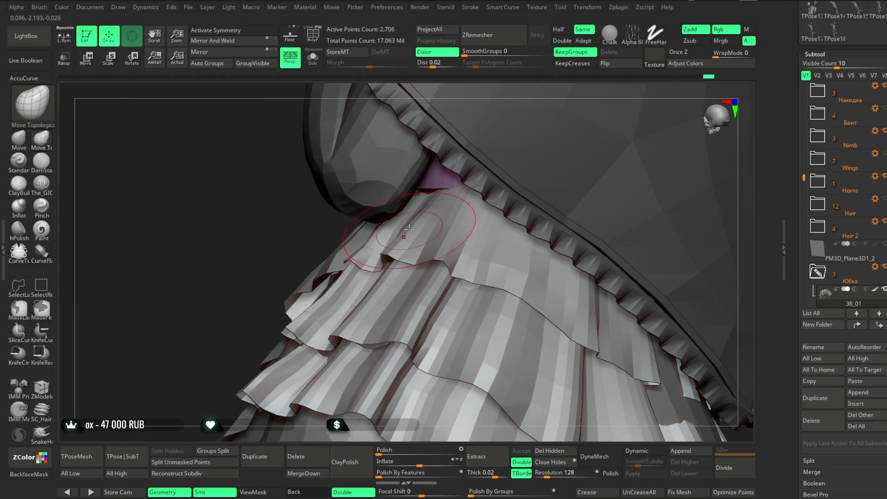
drag(252, 257, 384, 282)
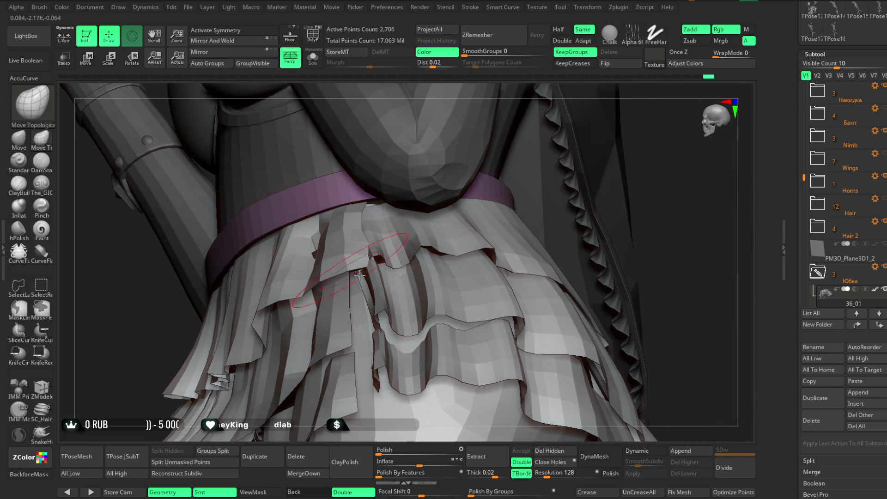
right_click(385, 282)
drag(475, 126, 467, 148)
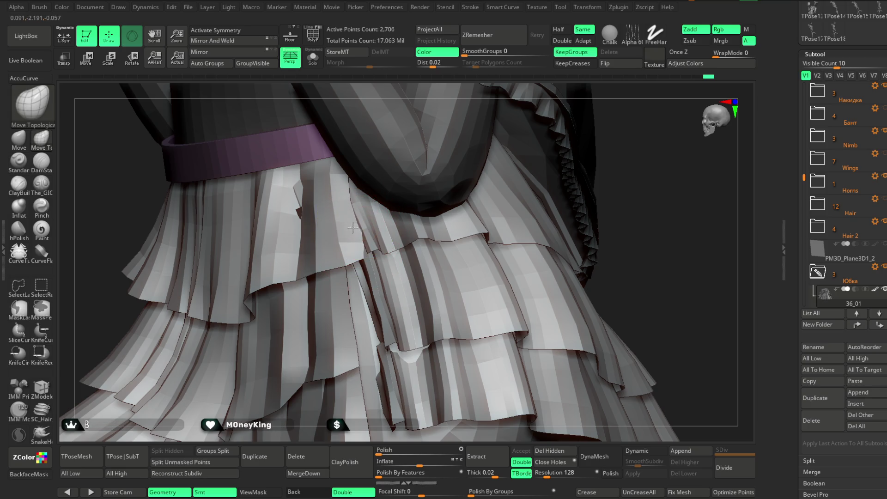
click(313, 57)
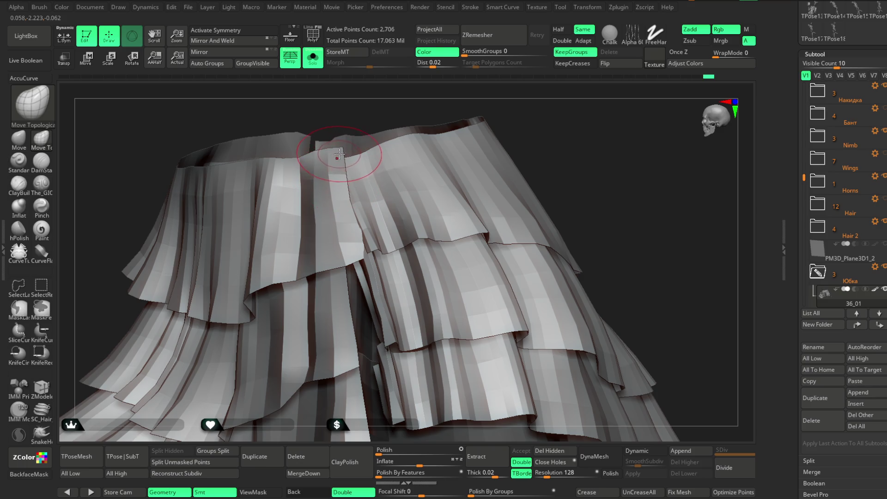
Step: Check the soloed skirt from above and the sides, then restore the full character and Move brush
key(space)
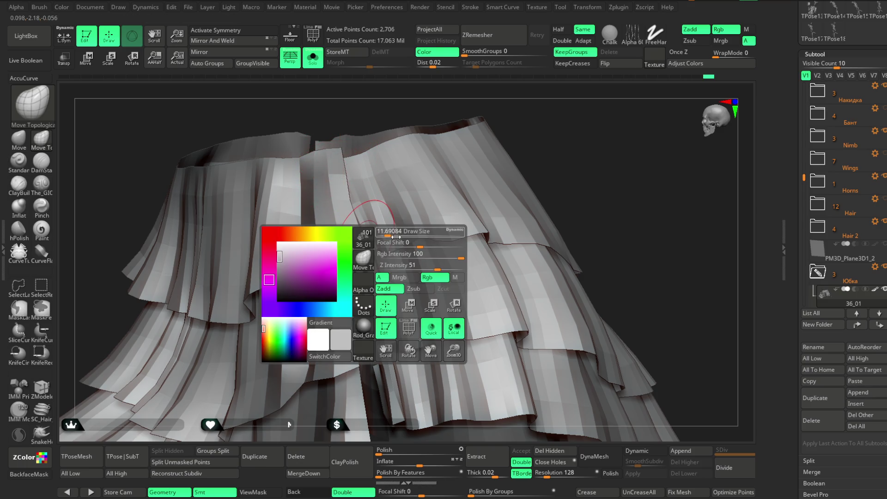
drag(536, 113, 356, 254)
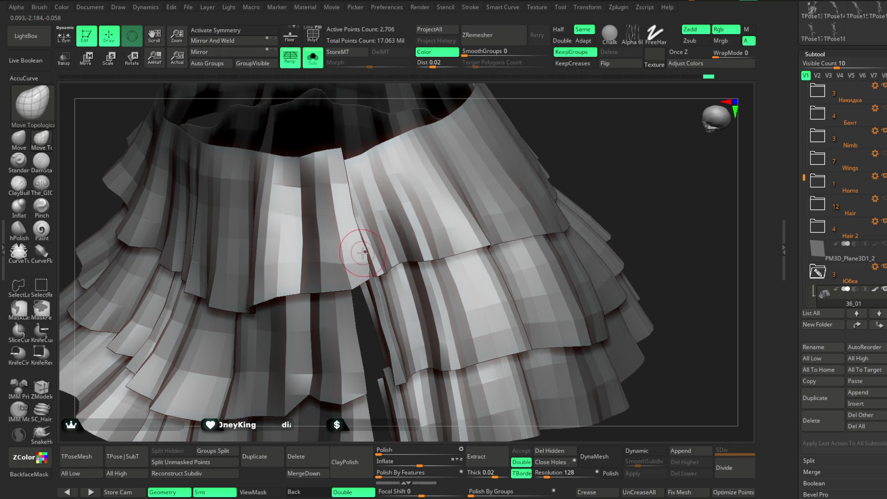
key(f)
mouse_move(526, 129)
mouse_down()
mouse_move(485, 196)
mouse_move(492, 166)
mouse_move(487, 192)
mouse_move(461, 206)
mouse_move(439, 279)
mouse_move(429, 277)
mouse_move(445, 199)
mouse_move(354, 278)
mouse_up()
key(space)
mouse_move(358, 238)
mouse_down()
mouse_move(447, 167)
mouse_move(486, 211)
mouse_up()
key(ctrl+shift+s)
click(21, 141)
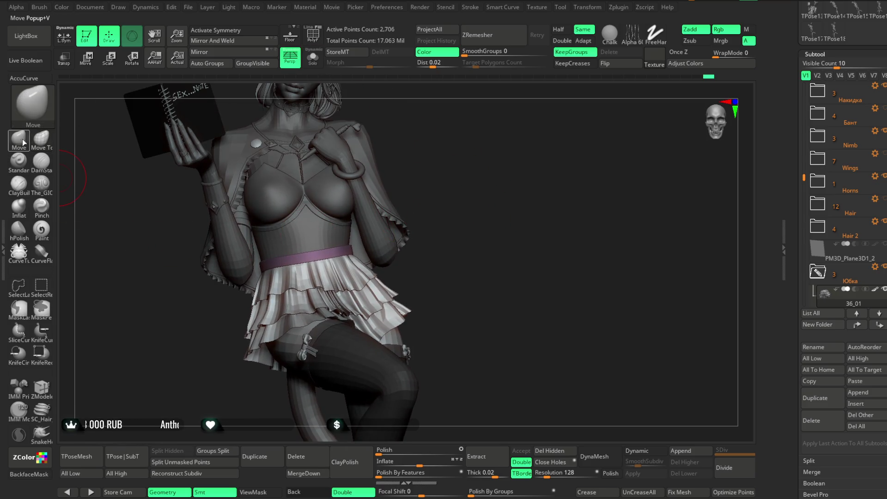
key(space)
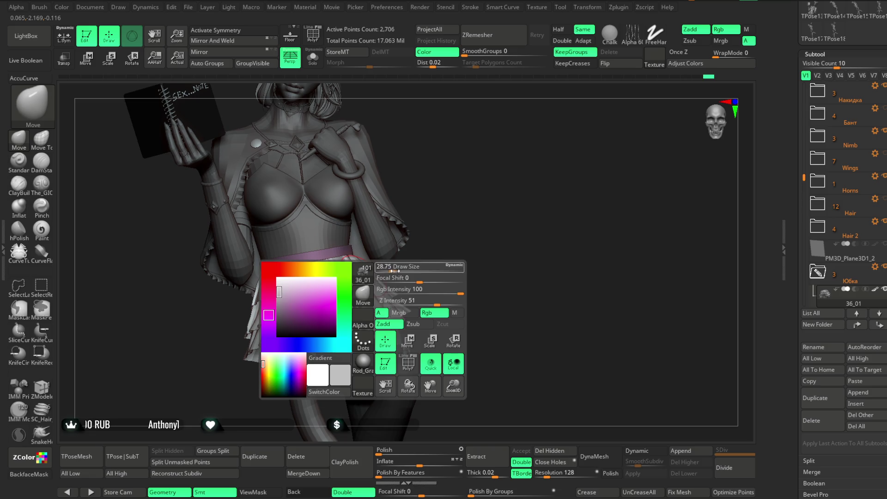
Step: Nudge the side skirt ruffles under the back cape with a smaller Move brush
mouse_move(401, 308)
mouse_down()
mouse_move(333, 297)
mouse_move(348, 281)
mouse_move(483, 283)
mouse_move(431, 249)
mouse_move(376, 263)
mouse_move(356, 252)
mouse_move(410, 276)
mouse_up()
key(space)
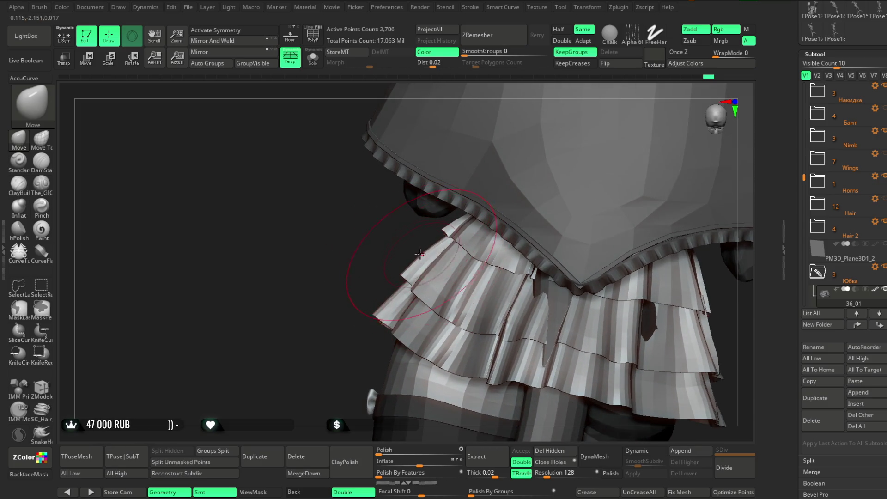
key(space)
mouse_move(444, 243)
mouse_down()
mouse_move(428, 254)
mouse_move(392, 246)
mouse_move(429, 257)
mouse_move(425, 317)
mouse_move(450, 272)
mouse_up()
mouse_move(477, 229)
mouse_down()
mouse_move(477, 257)
mouse_move(420, 259)
mouse_move(465, 222)
mouse_move(455, 214)
mouse_move(402, 254)
mouse_move(354, 293)
mouse_move(311, 358)
mouse_move(465, 239)
mouse_move(412, 282)
mouse_up()
key(space)
mouse_move(466, 241)
mouse_down()
mouse_move(485, 214)
mouse_move(485, 224)
mouse_up()
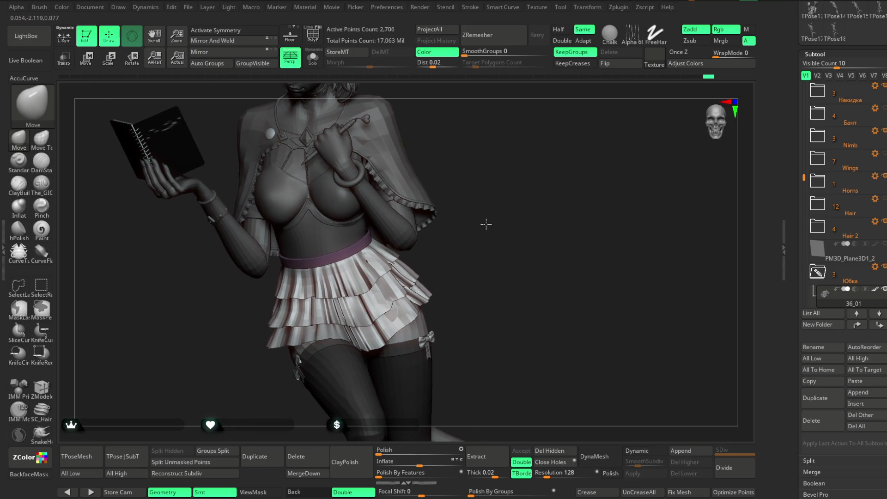
Step: Drag the skirt hem edges near the thigh from frontal and side views
drag(455, 248, 328, 341)
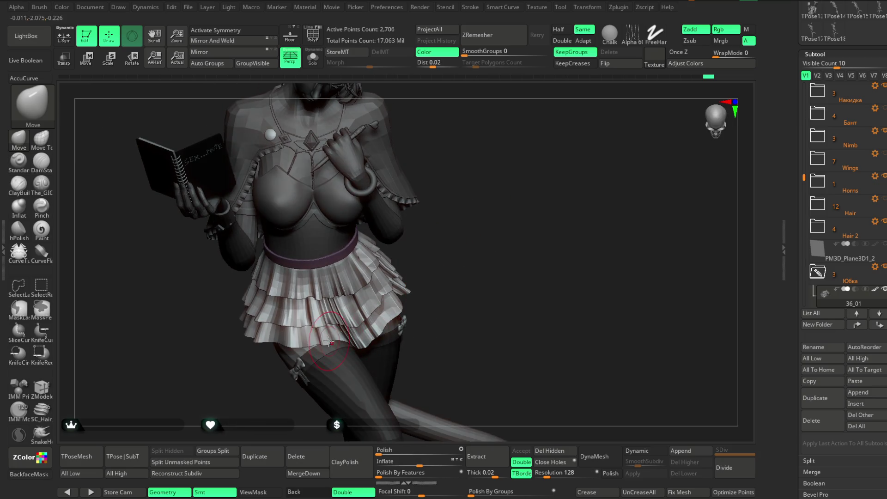
drag(452, 240, 445, 251)
key(space)
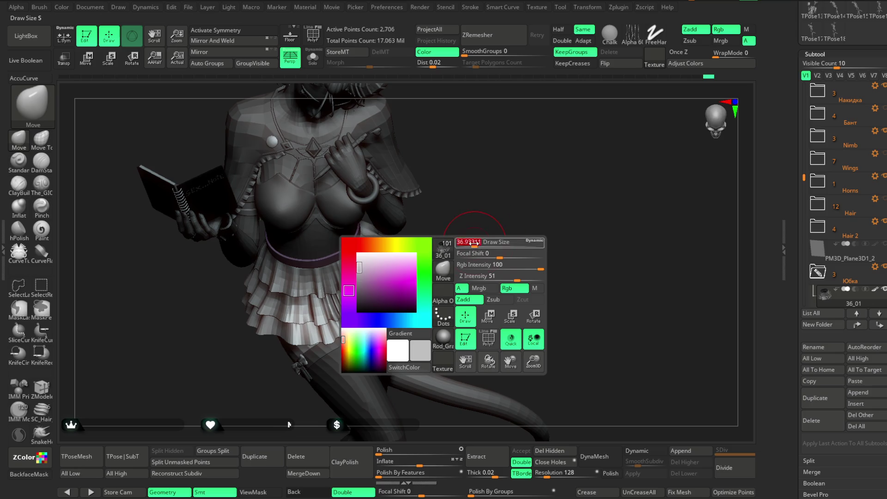
mouse_move(462, 189)
mouse_down()
mouse_move(497, 196)
mouse_move(485, 204)
mouse_move(499, 203)
mouse_move(508, 221)
mouse_move(347, 344)
mouse_up()
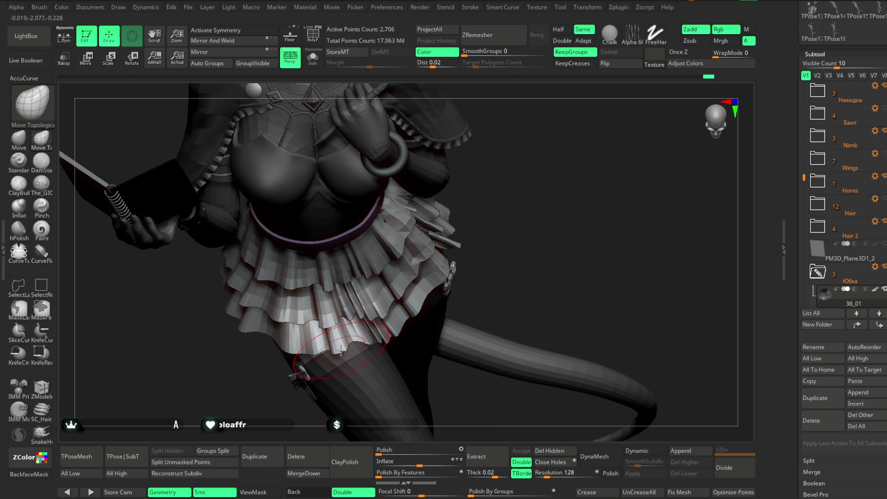
drag(529, 246, 336, 351)
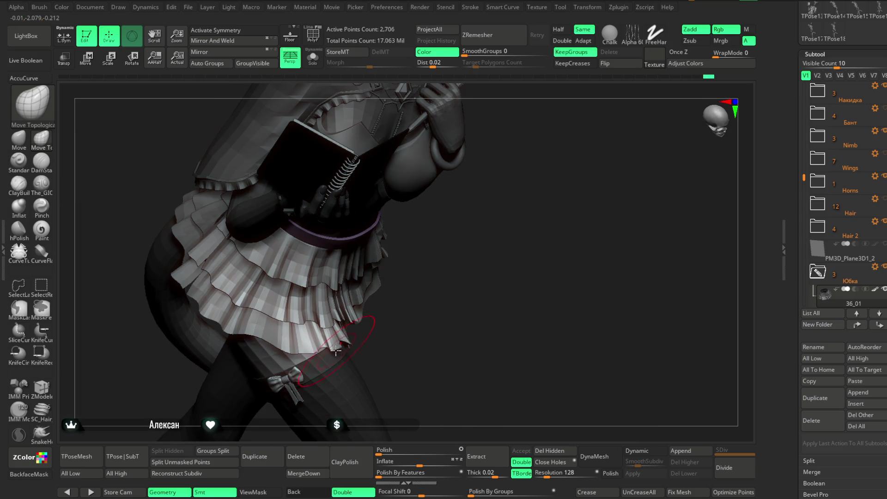
drag(375, 323, 365, 344)
mouse_move(337, 384)
mouse_down()
mouse_move(462, 258)
mouse_move(501, 194)
mouse_move(404, 329)
mouse_move(484, 247)
mouse_move(430, 278)
mouse_move(521, 192)
mouse_move(536, 200)
mouse_move(417, 329)
mouse_up()
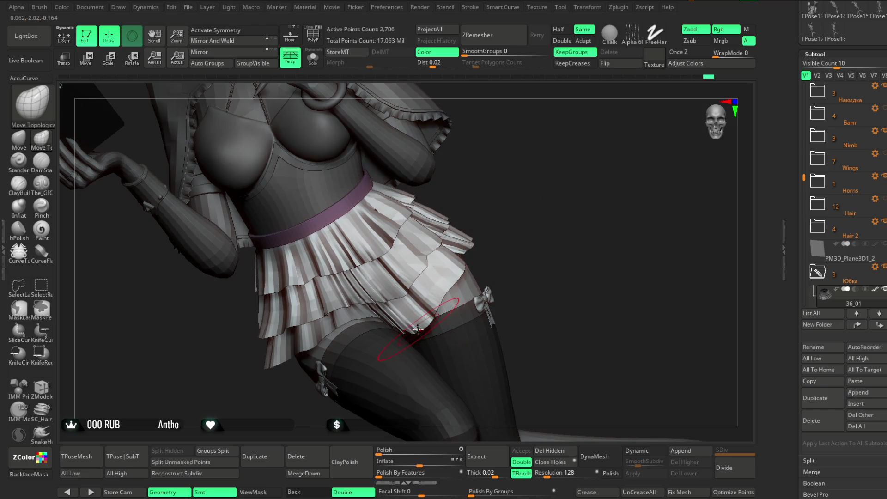
Step: Refine the hem at the thigh with a resized brush, then zoom out and hide the UI with Tab
drag(509, 245, 443, 287)
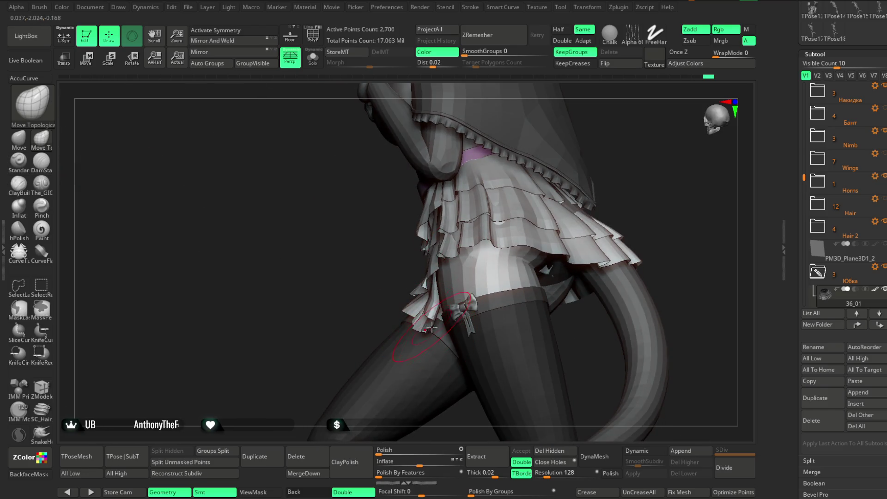
mouse_move(352, 331)
alt+mouse_down()
mouse_move(341, 311)
mouse_move(421, 279)
alt+mouse_up()
key(space)
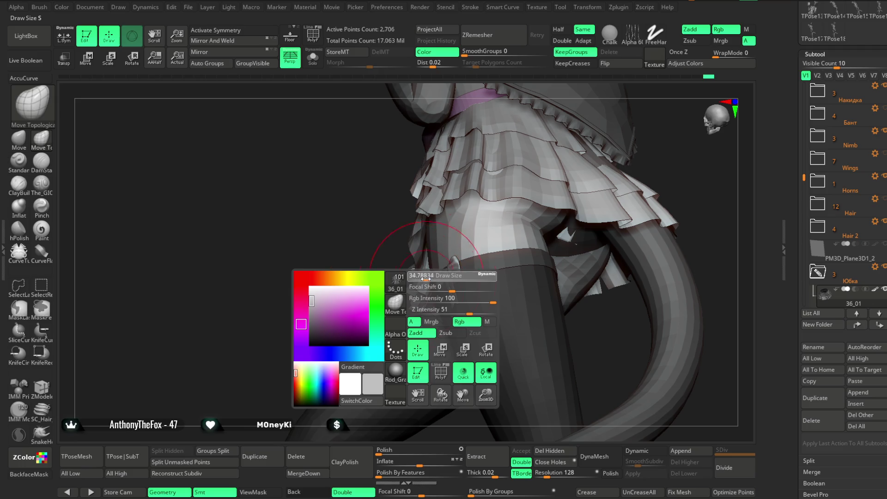
mouse_move(531, 277)
mouse_down()
mouse_move(514, 237)
mouse_move(413, 287)
mouse_up()
drag(463, 254, 402, 277)
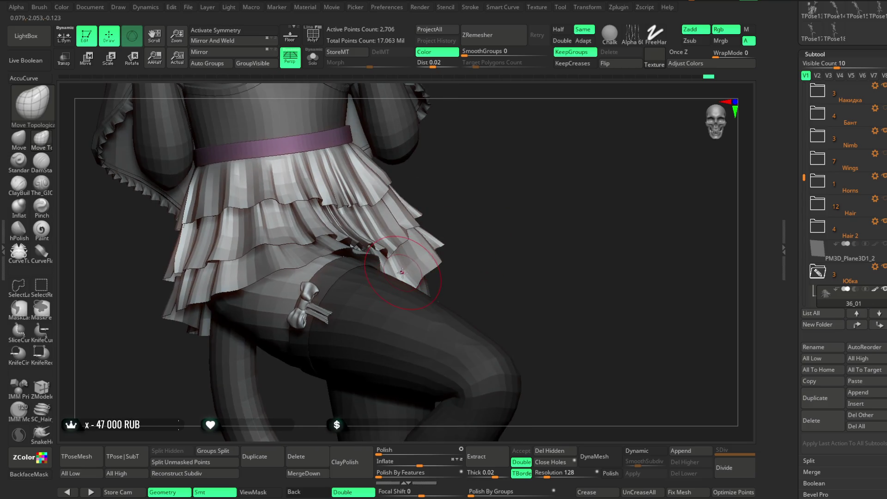
mouse_move(489, 254)
mouse_down()
mouse_move(484, 263)
mouse_move(485, 217)
mouse_move(501, 204)
mouse_move(472, 231)
mouse_move(477, 249)
mouse_move(471, 223)
mouse_move(491, 239)
mouse_move(494, 227)
mouse_move(495, 253)
mouse_move(485, 217)
mouse_move(491, 174)
mouse_move(480, 190)
mouse_move(497, 283)
mouse_move(492, 238)
mouse_up()
key(Tab)
key(Tab)
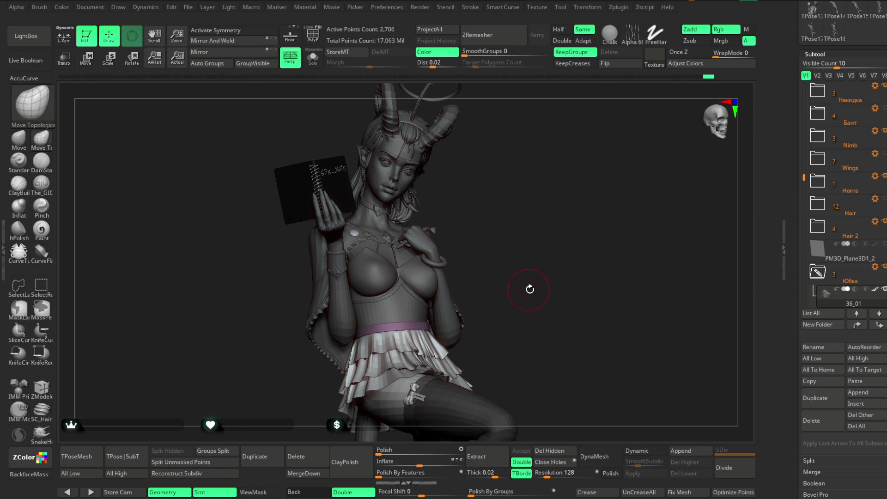
Step: Save the demon-girl sculpt as a ZBrush project from the File menu
click(188, 7)
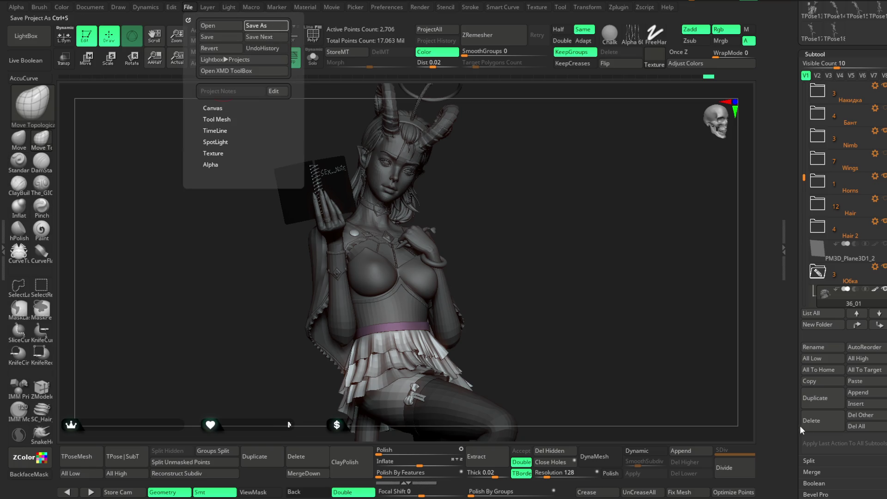
key(ctrl+s)
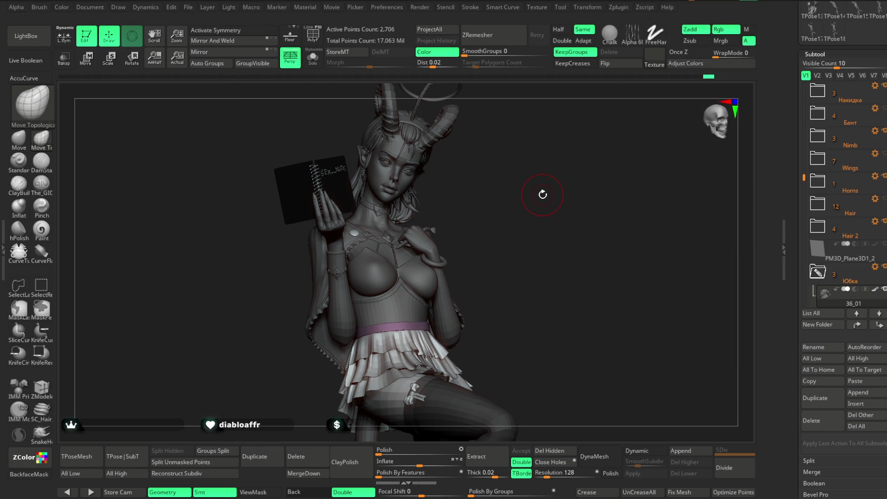
Step: Select the body subtool and switch to the Move brush
mouse_move(506, 240)
mouse_down()
mouse_move(511, 231)
mouse_move(519, 252)
mouse_move(497, 248)
mouse_move(487, 229)
mouse_move(535, 214)
mouse_move(532, 197)
mouse_up()
alt+click(424, 281)
key(space)
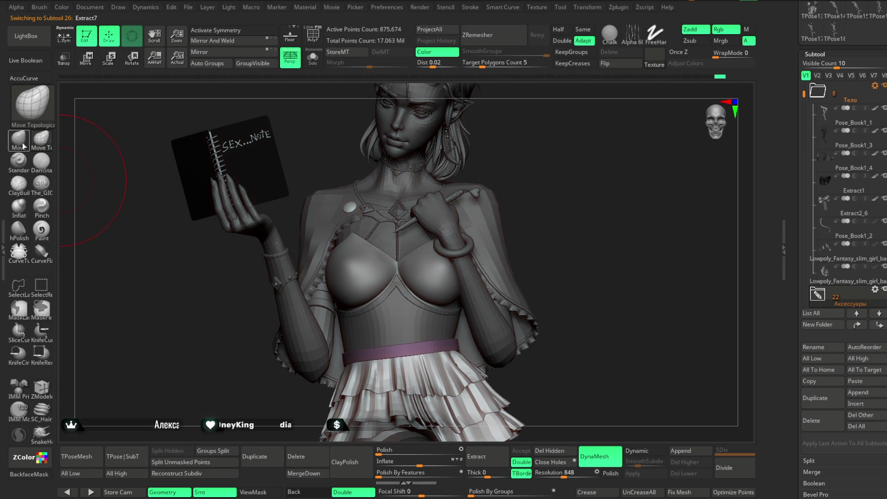
click(18, 139)
key(space)
Step: Select the Pose_Book1_1 book piece, then make skirt subtool 36_01 active
mouse_move(454, 266)
right_down()
mouse_move(437, 303)
mouse_move(562, 196)
mouse_move(352, 304)
right_up()
mouse_move(541, 225)
right_down()
mouse_move(531, 204)
mouse_move(462, 277)
mouse_move(609, 176)
mouse_move(600, 196)
mouse_move(547, 162)
mouse_move(540, 190)
mouse_move(526, 198)
mouse_move(545, 194)
mouse_move(531, 218)
mouse_move(526, 199)
right_up()
mouse_move(469, 252)
right_down()
mouse_move(440, 267)
mouse_move(474, 234)
mouse_move(394, 326)
mouse_move(501, 193)
mouse_move(500, 206)
mouse_move(545, 220)
mouse_move(492, 214)
mouse_move(430, 223)
mouse_move(467, 265)
mouse_move(467, 250)
right_up()
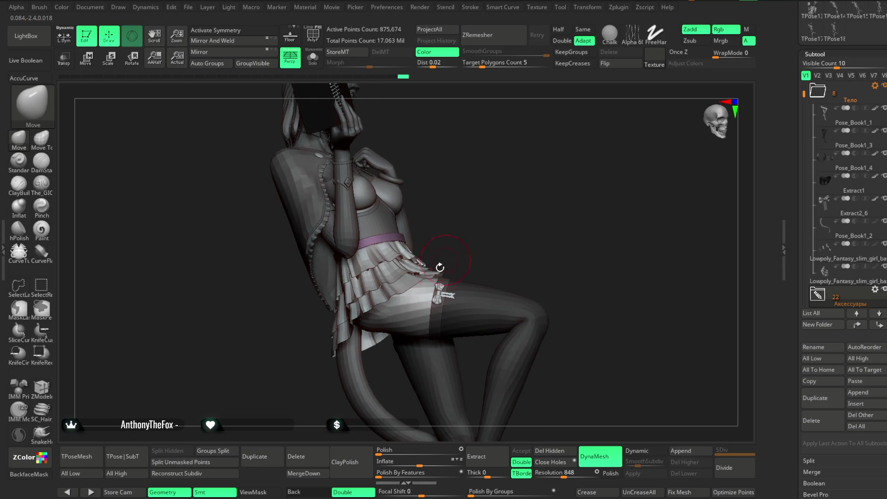
alt+click(440, 267)
key(space)
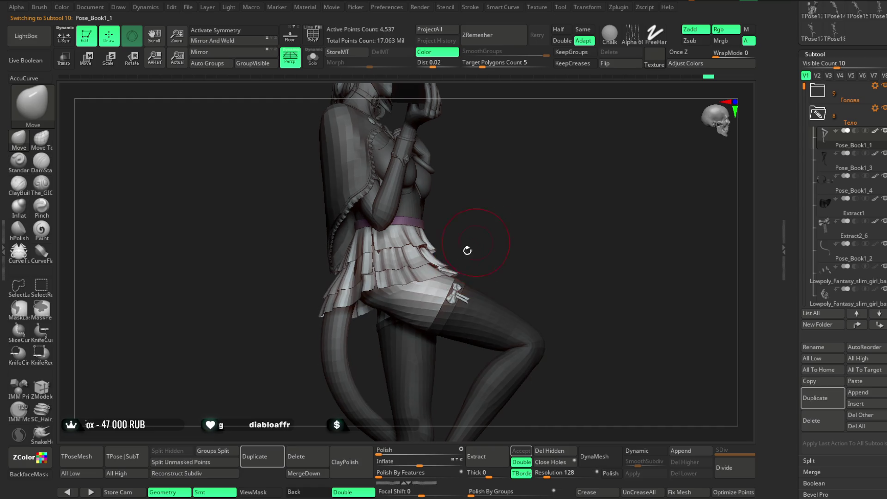
mouse_move(408, 320)
right_down()
mouse_move(508, 221)
mouse_move(546, 263)
mouse_move(517, 242)
mouse_move(509, 244)
mouse_move(540, 257)
mouse_move(520, 252)
mouse_move(464, 289)
right_up()
alt+click(520, 251)
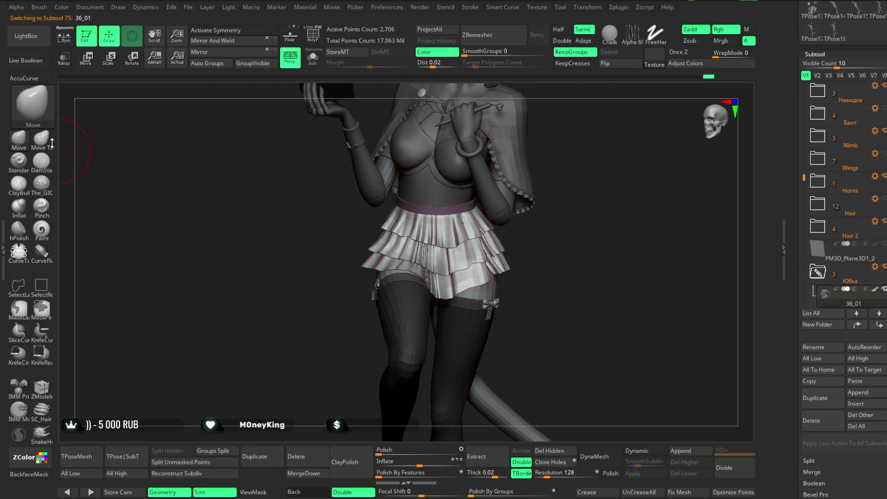
key(b)
key(m)
key(t)
key(space)
mouse_move(511, 231)
right_down()
mouse_move(464, 283)
mouse_move(519, 239)
mouse_move(511, 252)
mouse_move(540, 213)
mouse_move(560, 238)
mouse_move(360, 236)
mouse_move(337, 249)
right_up()
key(space)
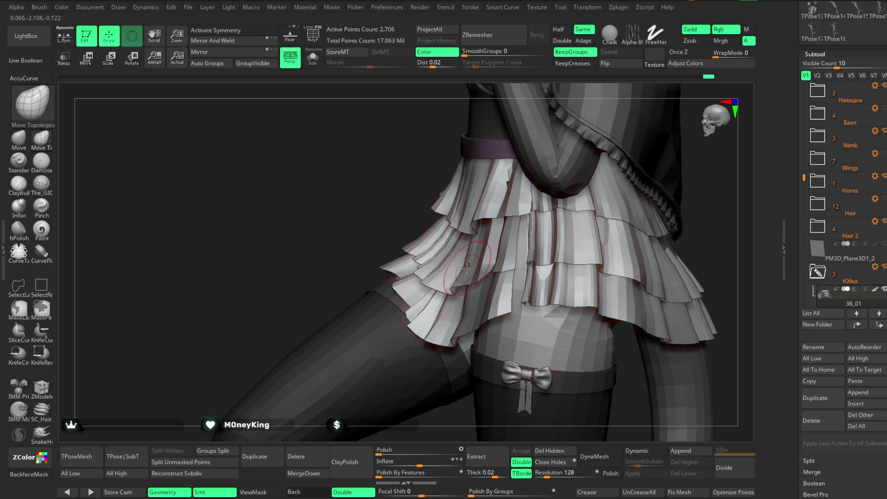
mouse_move(473, 245)
right_down()
mouse_move(382, 239)
mouse_move(450, 286)
right_up()
mouse_move(369, 253)
right_down()
mouse_move(367, 217)
mouse_move(380, 241)
mouse_move(557, 240)
mouse_move(536, 287)
mouse_move(544, 277)
mouse_move(369, 276)
right_up()
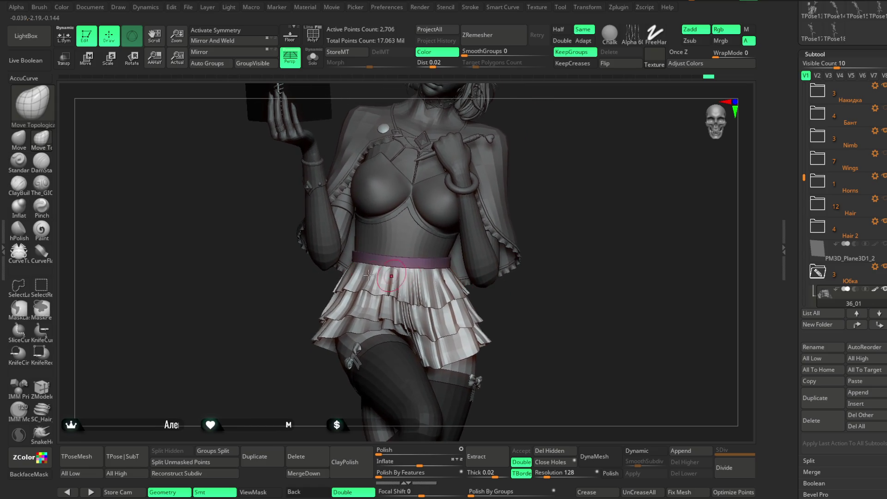
click(19, 160)
scroll(535, 284, up, 4)
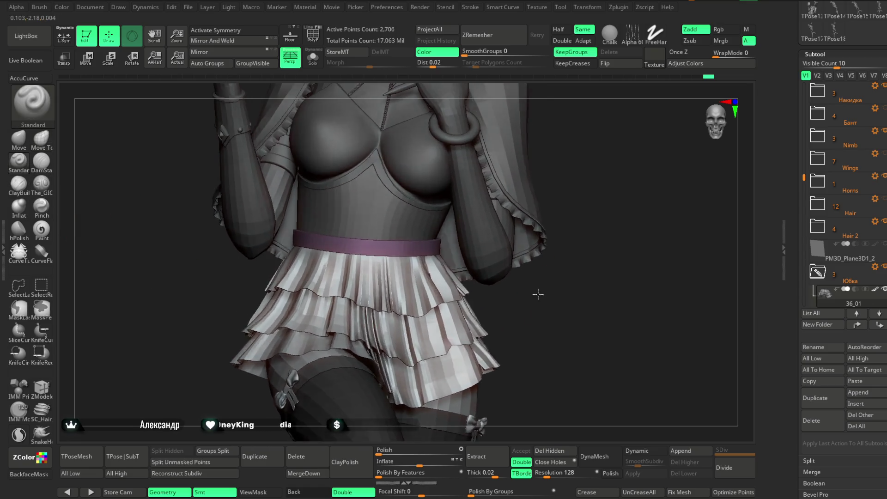
key(space)
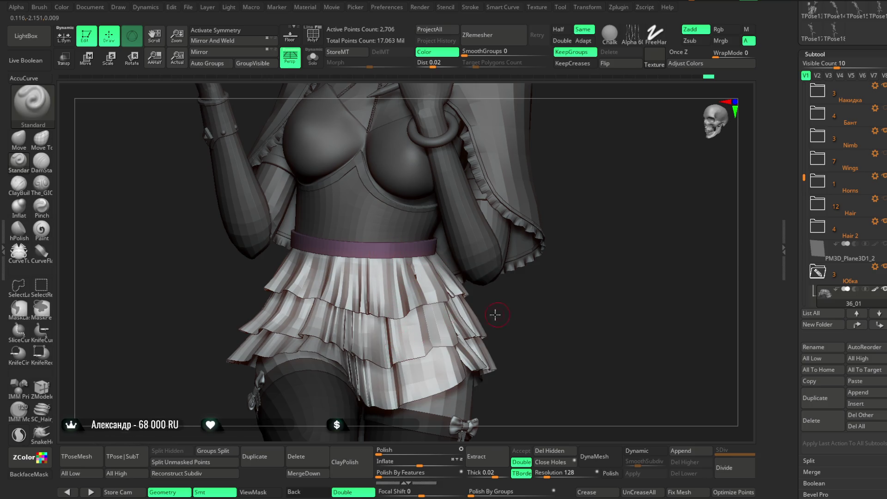
right_drag(495, 314, 384, 270)
right_drag(490, 309, 442, 290)
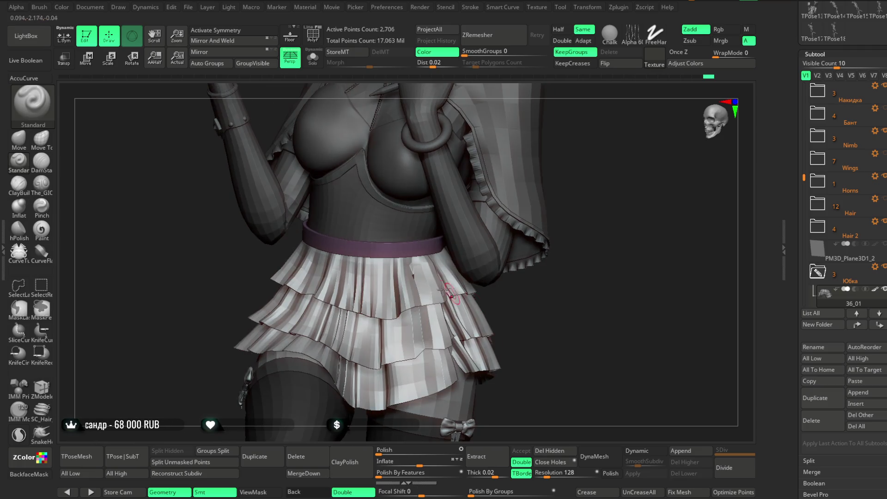
mouse_move(481, 315)
right_down()
mouse_move(542, 260)
mouse_move(545, 237)
mouse_move(506, 276)
right_up()
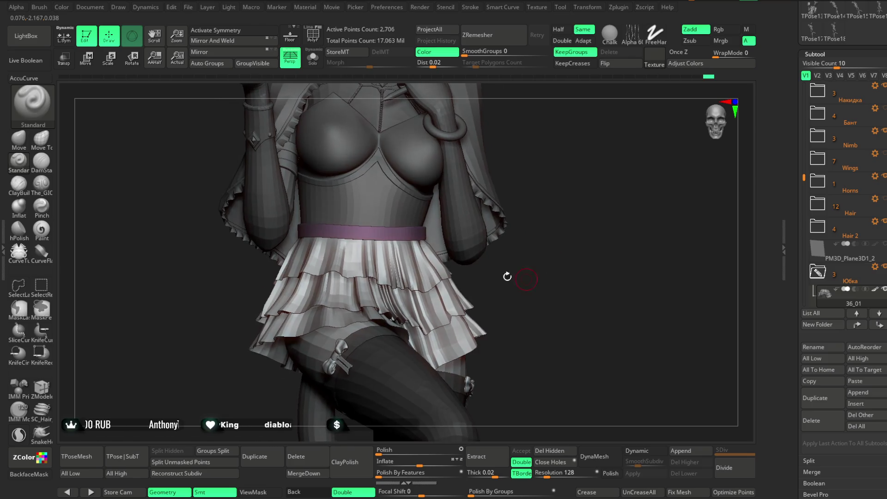
mouse_move(397, 274)
right_down()
mouse_move(451, 257)
mouse_move(437, 260)
right_up()
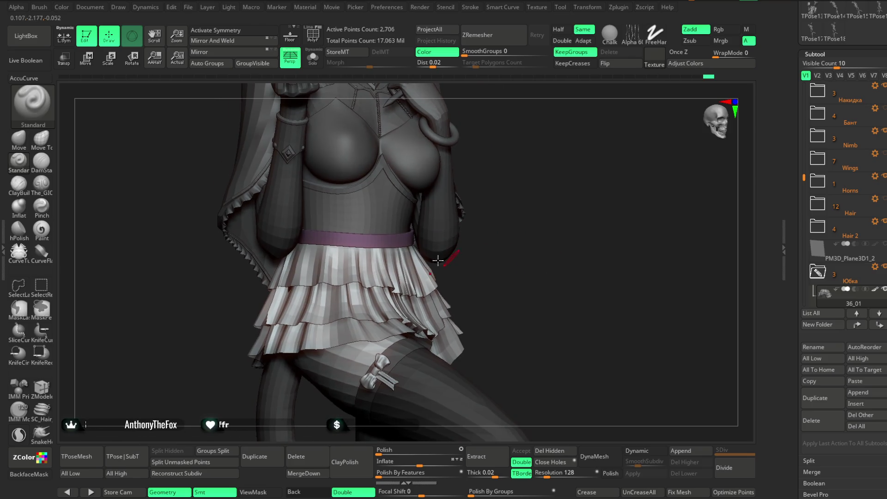
mouse_move(399, 312)
right_down()
mouse_move(418, 267)
mouse_move(451, 240)
mouse_move(342, 310)
mouse_move(473, 206)
mouse_move(455, 208)
mouse_move(506, 209)
mouse_move(452, 192)
right_up()
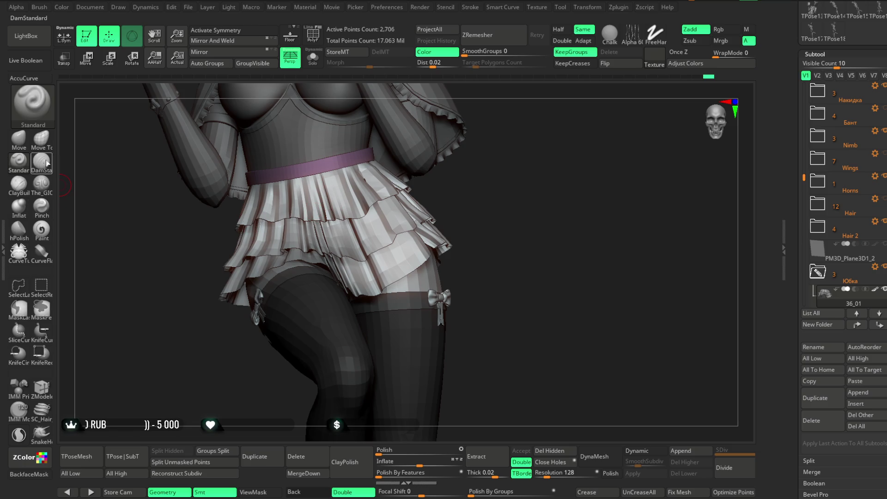
key(b)
key(m)
key(t)
key(space)
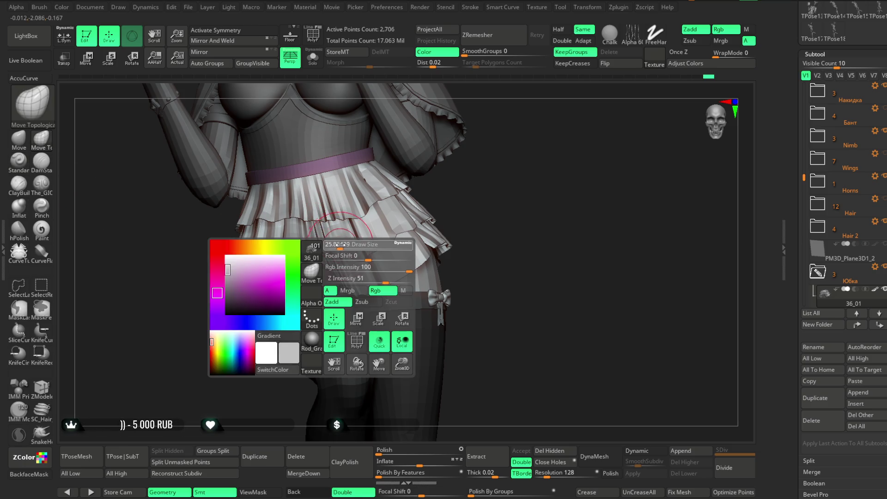
mouse_move(463, 188)
right_down()
mouse_move(443, 186)
mouse_move(237, 261)
right_up()
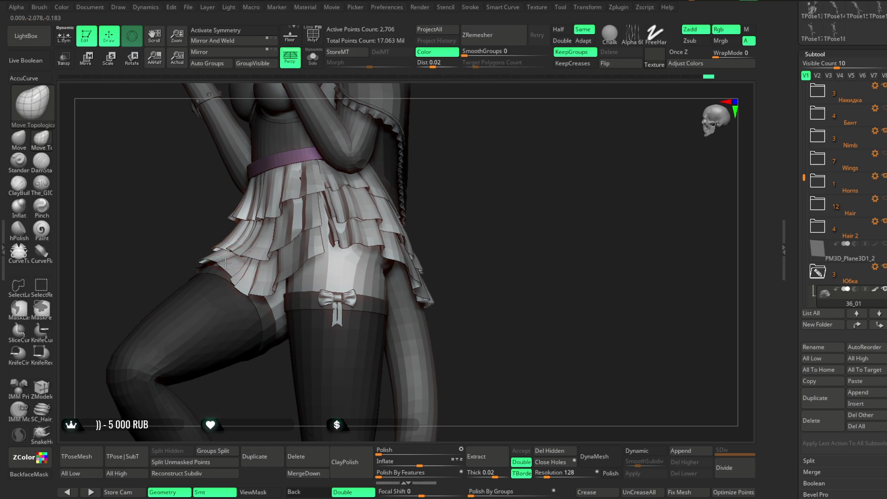
mouse_move(154, 229)
right_down()
mouse_move(217, 235)
mouse_move(210, 223)
mouse_move(272, 249)
mouse_move(245, 229)
mouse_move(293, 242)
mouse_move(284, 256)
mouse_move(332, 286)
right_up()
key(space)
key(ctrl+shift)
ctrl+shift+click(340, 295)
mouse_move(475, 217)
right_down()
mouse_move(483, 200)
mouse_move(379, 212)
right_up()
click(19, 205)
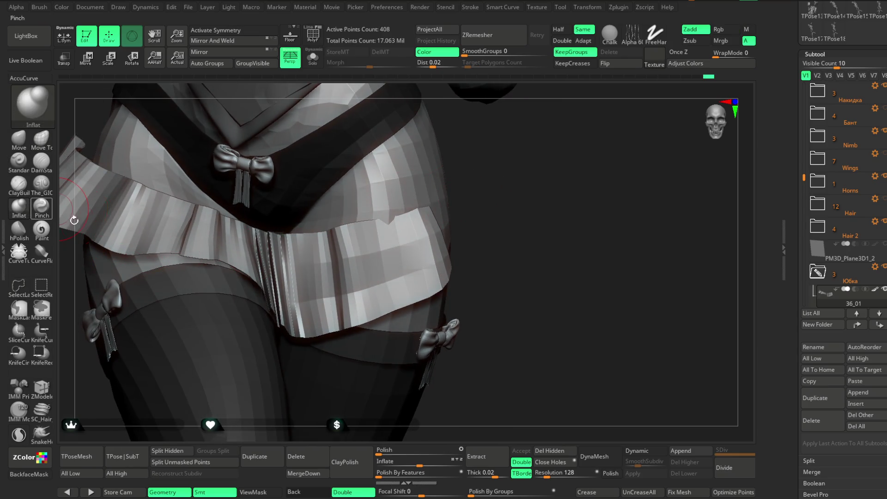
right_click(340, 267)
mouse_move(481, 159)
alt+right_down()
mouse_move(480, 187)
mouse_move(282, 295)
alt+right_up()
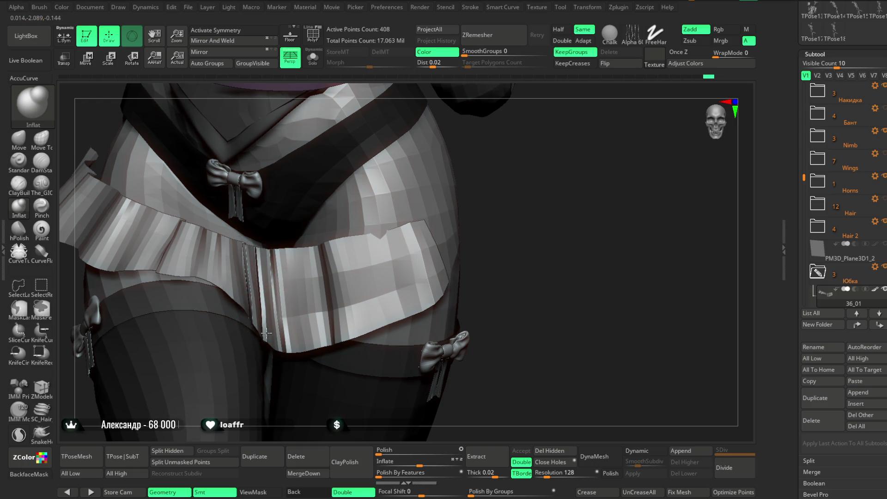
mouse_move(477, 249)
right_down()
mouse_move(491, 171)
mouse_move(475, 257)
mouse_move(484, 294)
mouse_move(485, 238)
mouse_move(318, 296)
right_up()
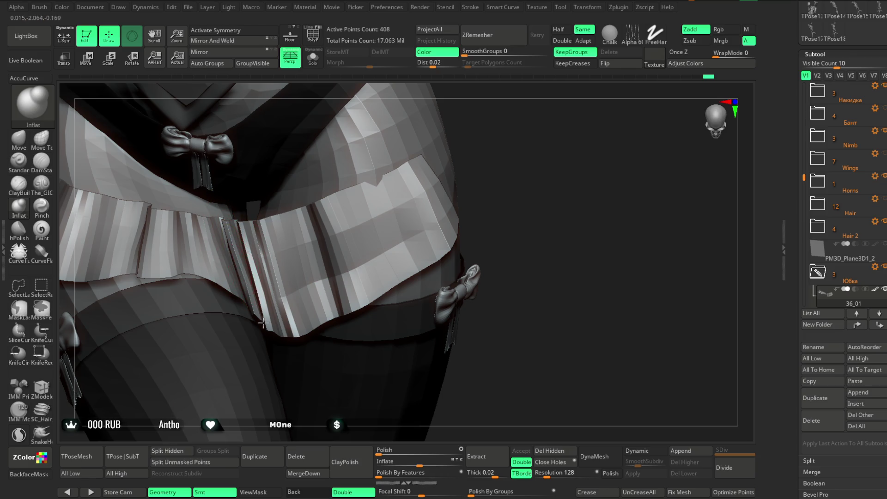
mouse_move(488, 230)
right_down()
mouse_move(491, 208)
mouse_move(484, 194)
mouse_move(481, 230)
mouse_move(476, 198)
mouse_move(507, 180)
mouse_move(501, 204)
mouse_move(486, 196)
mouse_move(494, 195)
mouse_move(477, 200)
mouse_move(485, 198)
mouse_move(465, 246)
mouse_move(467, 231)
mouse_move(477, 291)
mouse_move(459, 253)
mouse_move(511, 252)
mouse_move(463, 261)
mouse_move(458, 236)
mouse_move(458, 247)
right_up()
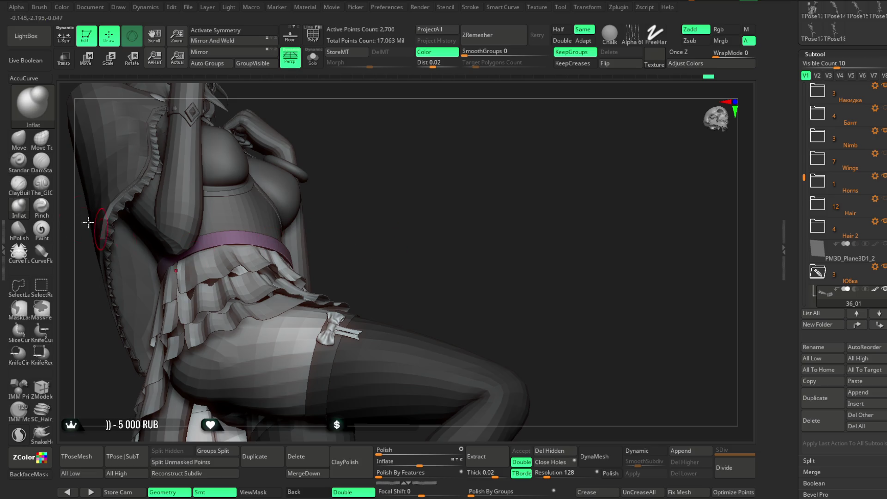
key(b)
key(m)
key(t)
key(space)
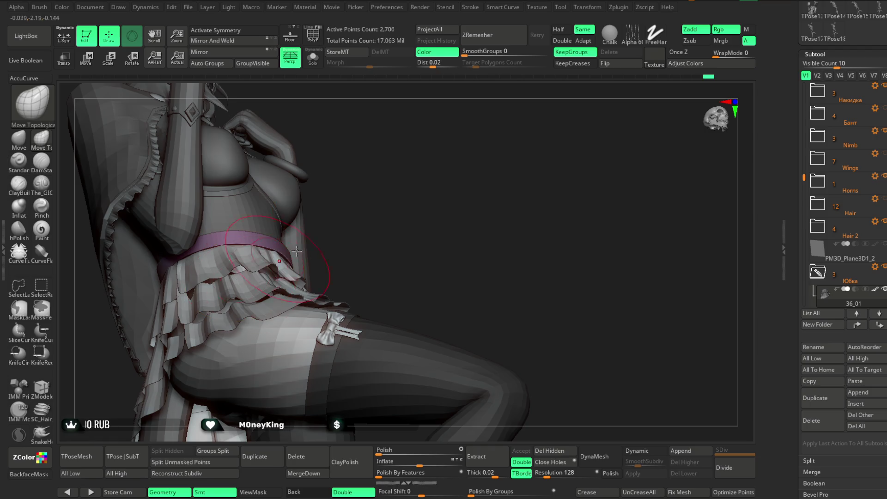
right_drag(296, 251, 265, 275)
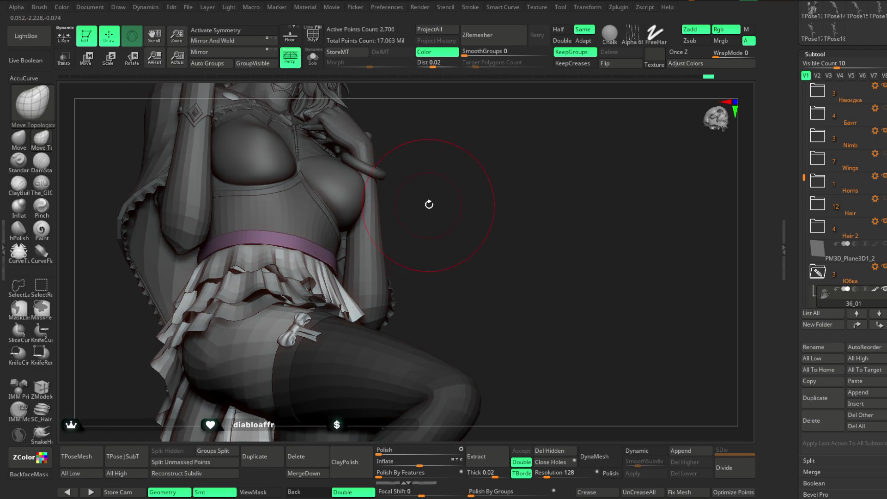
right_drag(429, 204, 232, 296)
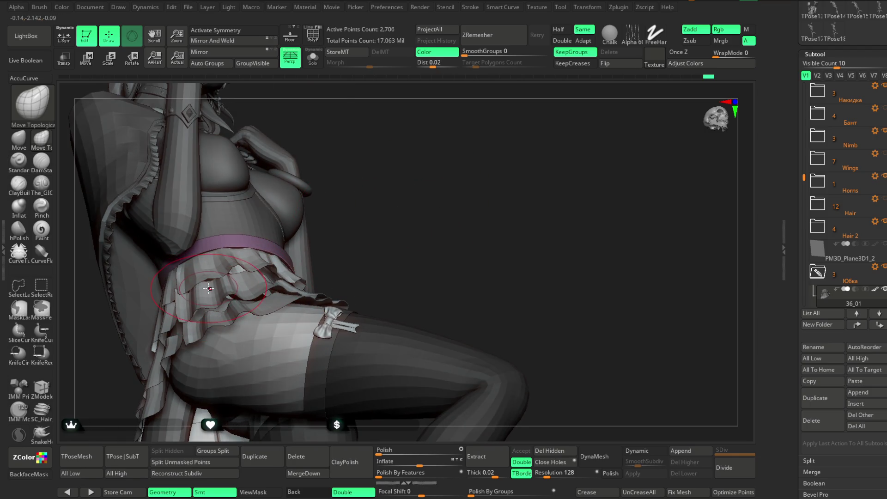
mouse_move(359, 196)
right_down()
mouse_move(367, 193)
mouse_move(347, 221)
mouse_move(366, 202)
mouse_move(313, 249)
right_up()
mouse_move(342, 222)
right_down()
mouse_move(317, 235)
mouse_move(384, 208)
mouse_move(374, 184)
mouse_move(378, 150)
mouse_move(350, 111)
mouse_move(348, 172)
mouse_move(362, 194)
mouse_move(357, 182)
mouse_move(357, 196)
mouse_move(350, 192)
mouse_move(382, 166)
mouse_move(368, 194)
mouse_move(388, 187)
mouse_move(371, 193)
mouse_move(372, 206)
right_up()
scroll(239, 315, up, 5)
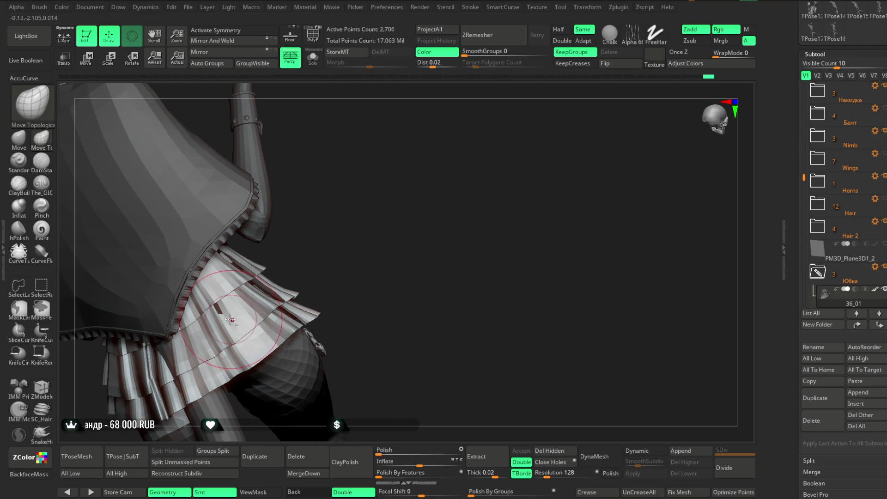
scroll(224, 315, down, 5)
scroll(220, 278, up, 5)
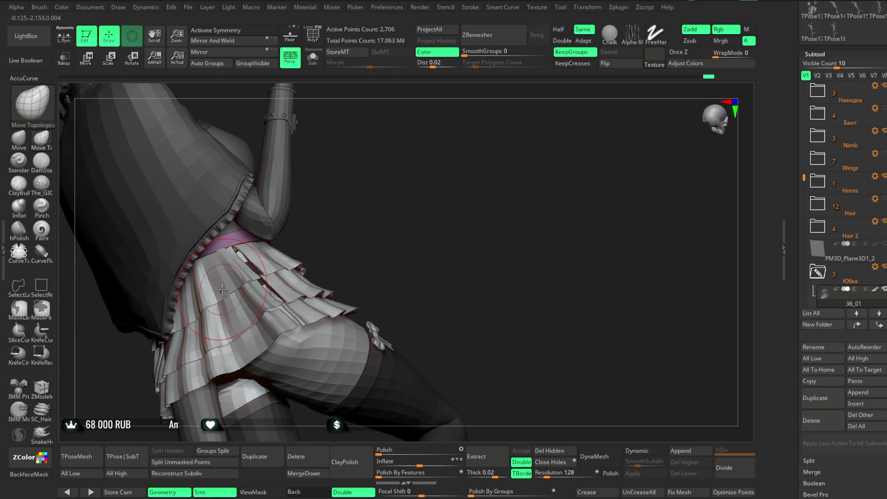
right_drag(319, 225, 224, 253)
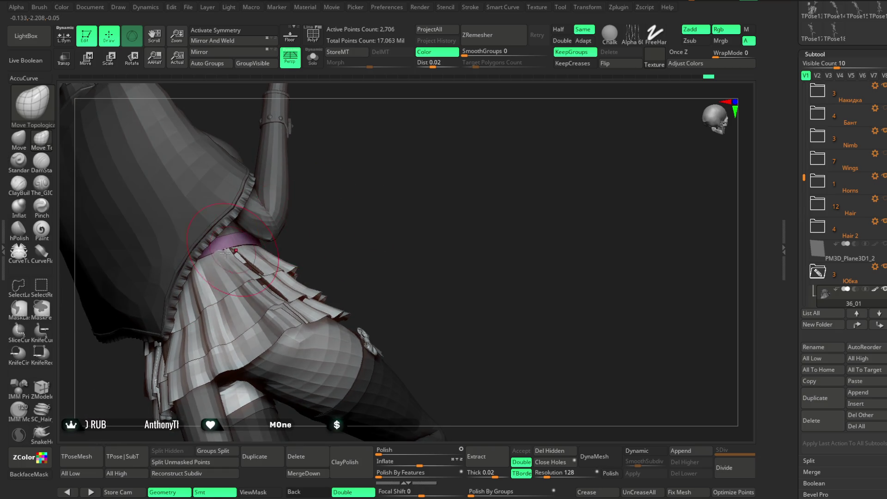
right_drag(376, 247, 227, 254)
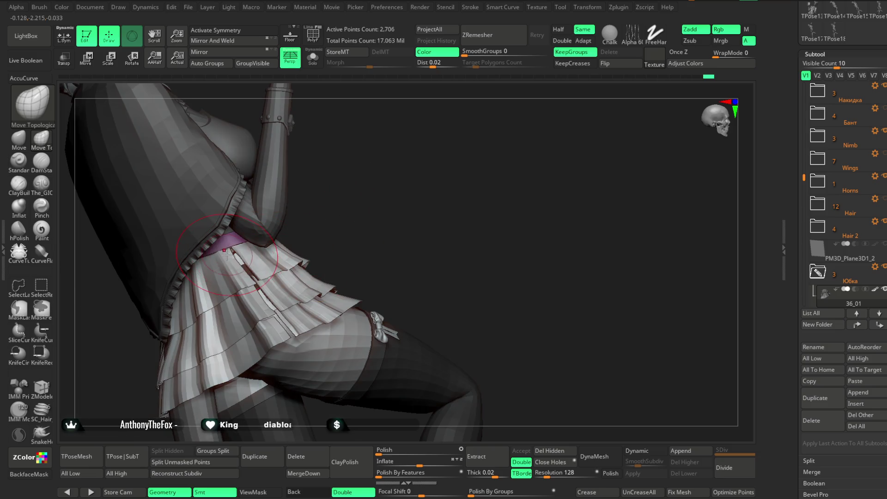
scroll(354, 180, down, 3)
mouse_move(354, 180)
right_down()
mouse_move(344, 198)
mouse_move(381, 226)
mouse_move(360, 173)
right_up()
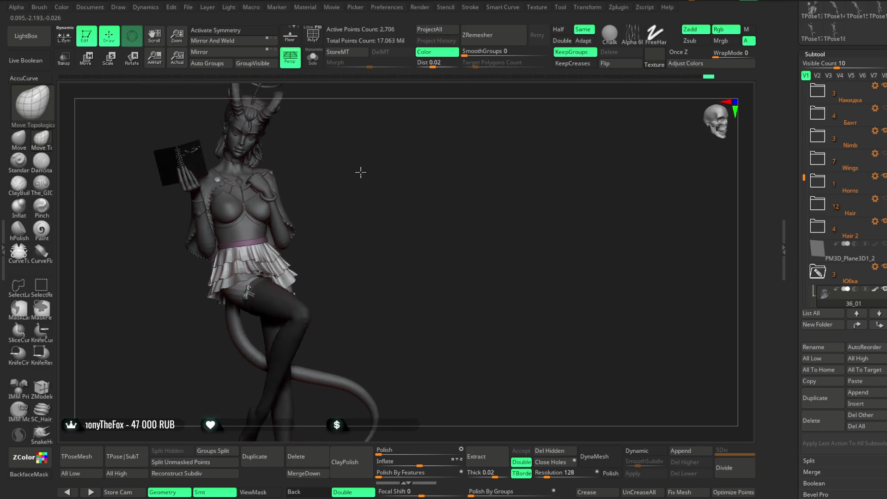
Step: Push the skirt's right side into a new shape using a smaller Move brush
scroll(361, 173, up, 5)
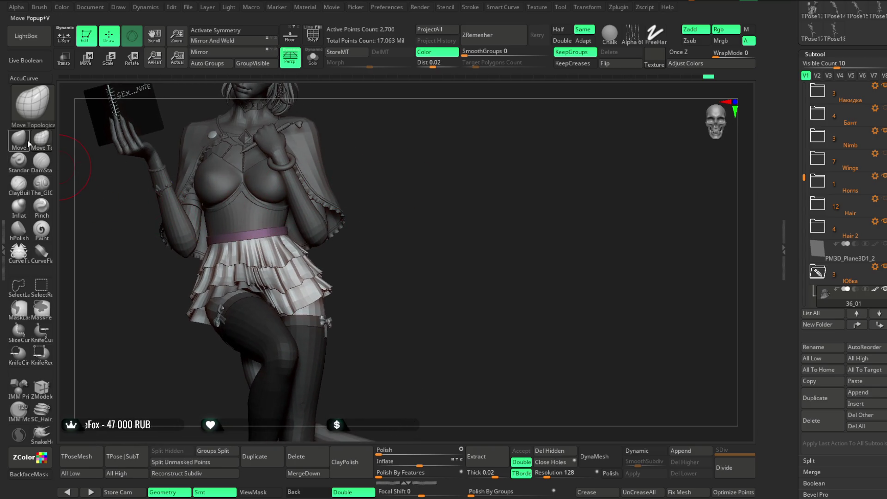
click(28, 143)
scroll(337, 184, up, 2)
key(space)
drag(401, 233, 407, 233)
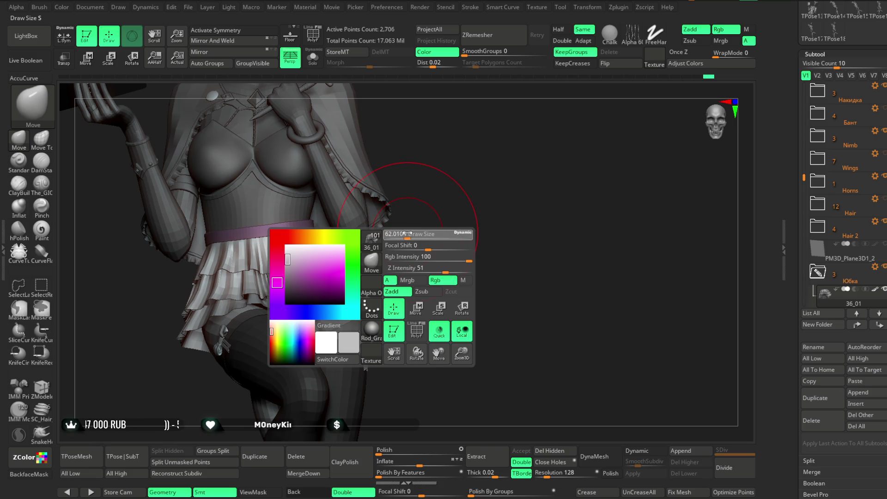
mouse_move(344, 282)
mouse_down()
mouse_move(386, 233)
mouse_move(327, 276)
mouse_up()
mouse_move(279, 264)
alt+right_down()
mouse_move(279, 252)
mouse_move(316, 257)
alt+right_up()
key(space)
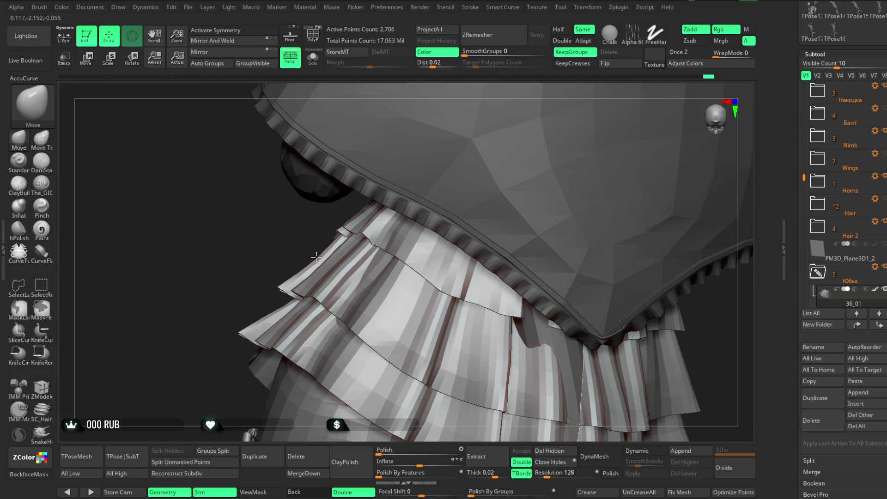
mouse_move(260, 318)
alt+right_down()
mouse_move(245, 293)
mouse_move(339, 282)
mouse_move(350, 239)
mouse_move(385, 266)
mouse_move(366, 291)
mouse_move(379, 303)
mouse_move(381, 251)
mouse_move(406, 234)
mouse_move(372, 257)
mouse_move(380, 242)
mouse_move(381, 260)
mouse_move(376, 245)
alt+right_up()
drag(806, 193, 803, 197)
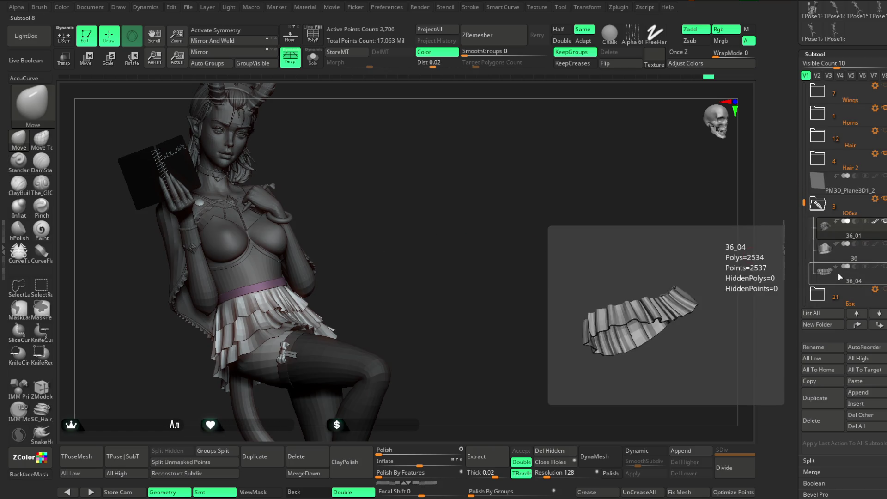
Step: Activate subtools 36 and 36_01, collapse the Бэк folder and scroll the Subtool list
mouse_move(839, 247)
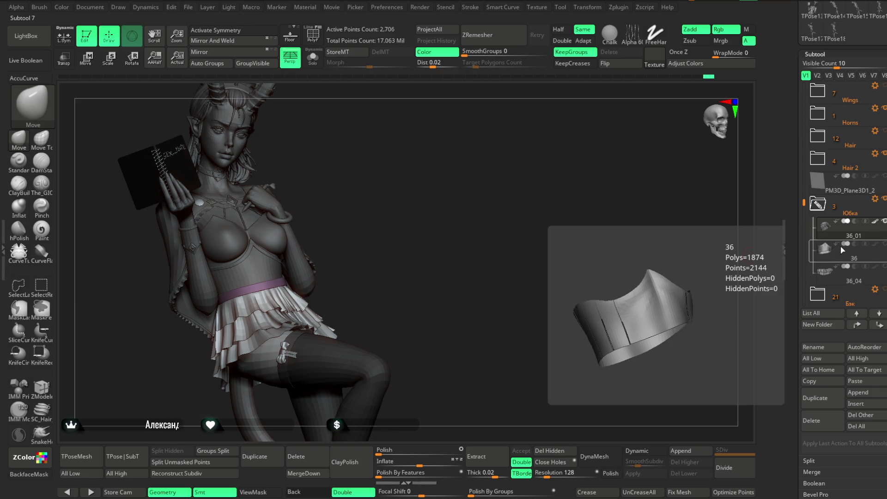
click(848, 255)
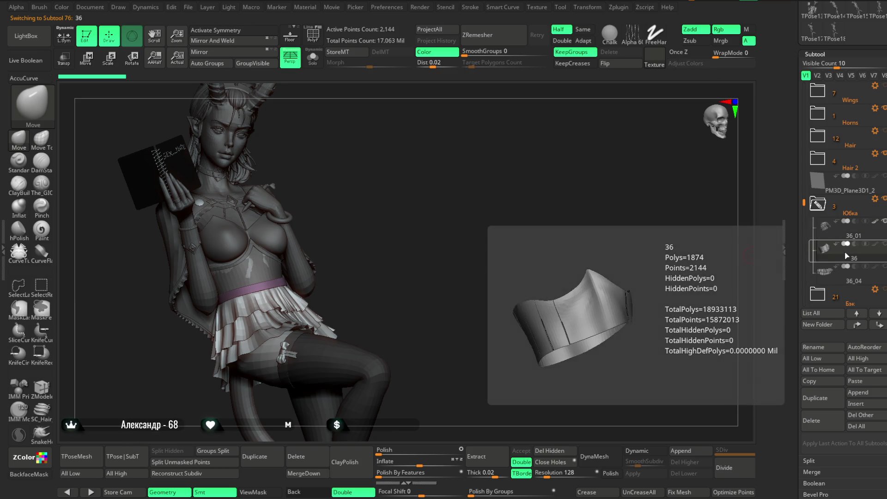
click(852, 226)
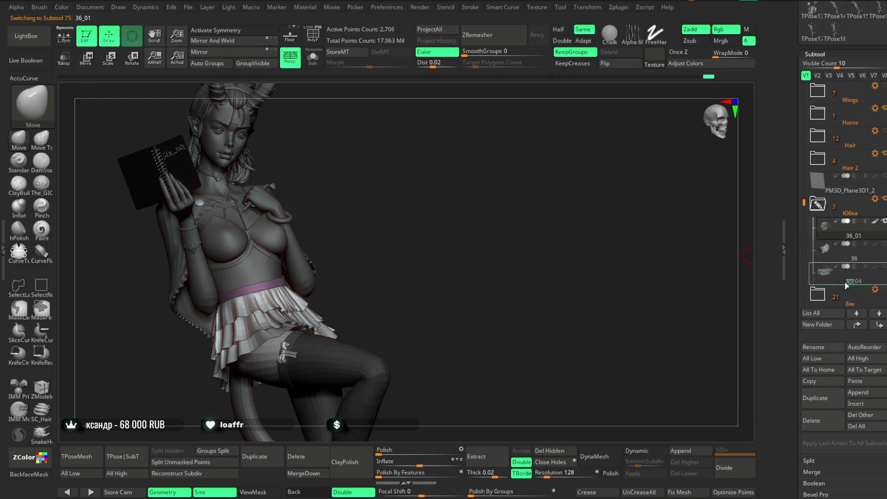
scroll(844, 308, down, 1)
scroll(841, 277, down, 3)
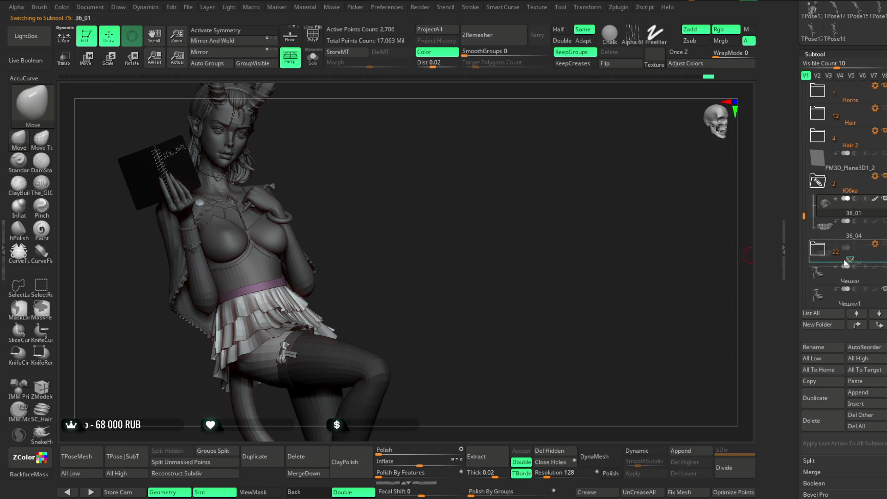
click(819, 227)
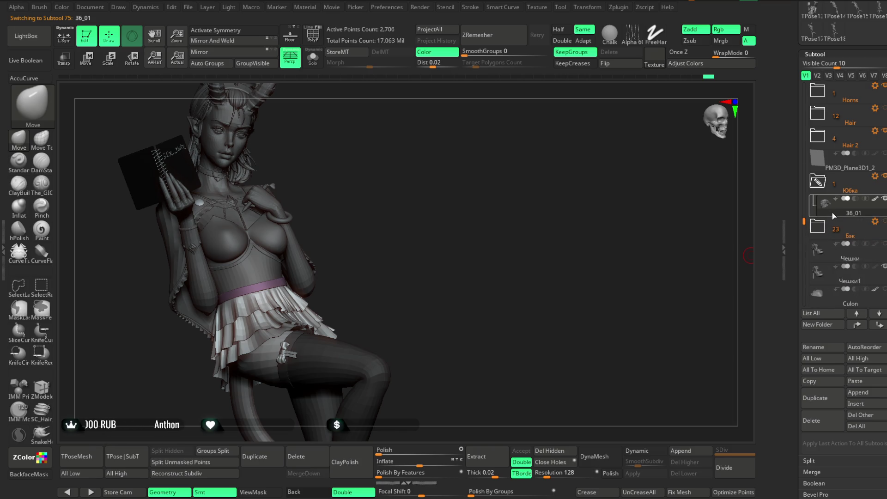
mouse_move(843, 273)
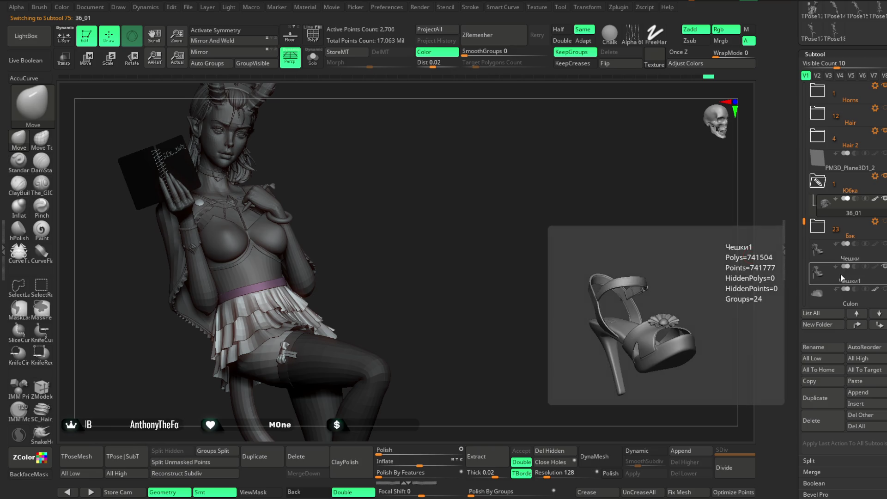
scroll(844, 79, up, 6)
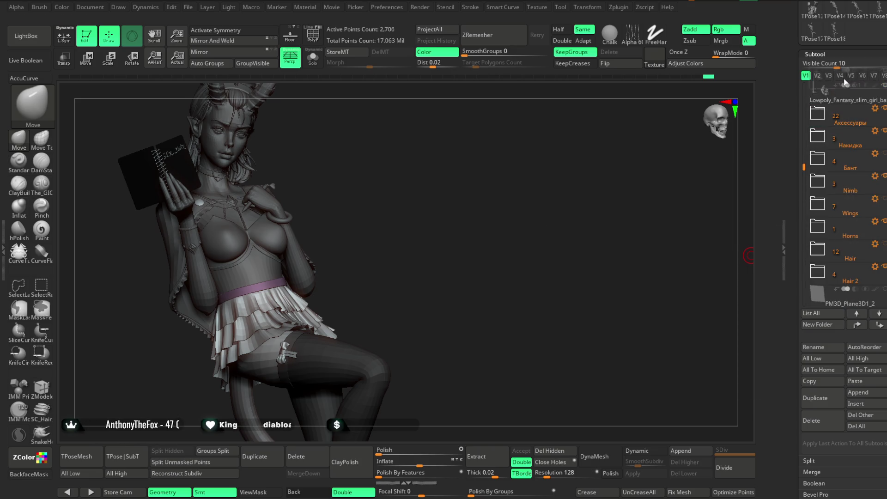
drag(804, 167, 804, 221)
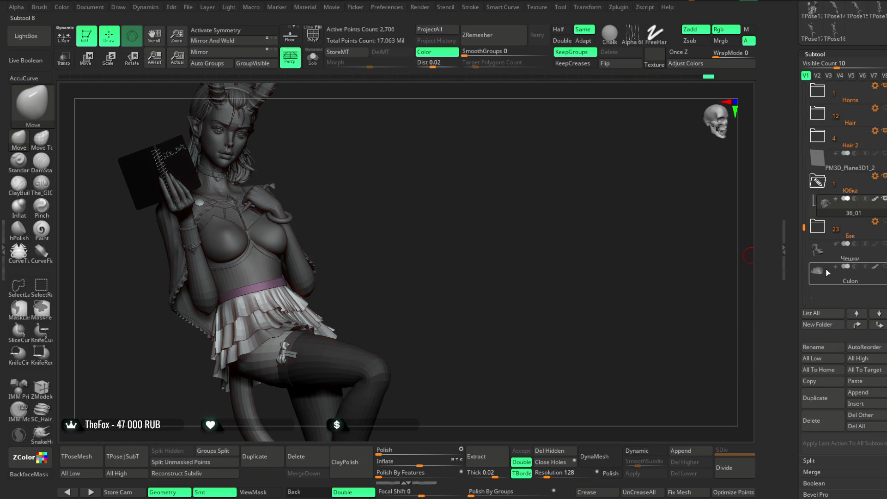
mouse_move(826, 272)
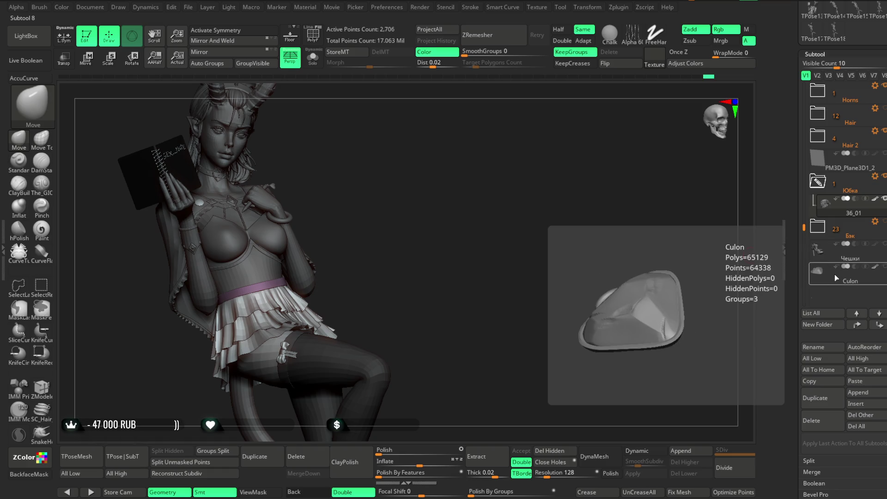
scroll(836, 185, up, 2)
scroll(837, 77, up, 5)
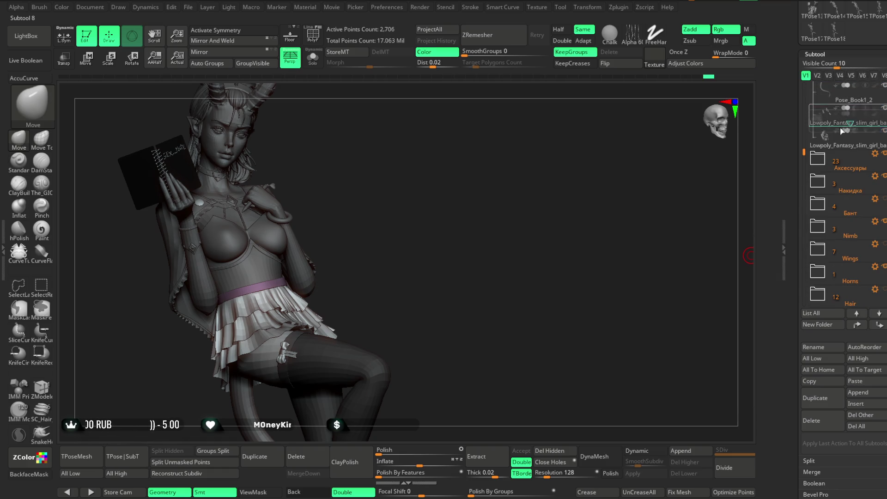
drag(804, 158, 804, 236)
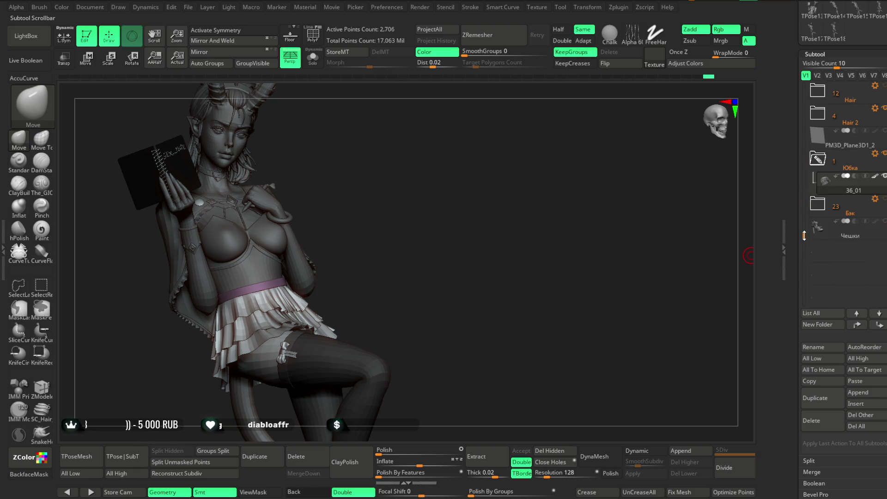
Step: Drag subtool 36_02 from the expanded Бэк folder into the Юбка folder
click(837, 178)
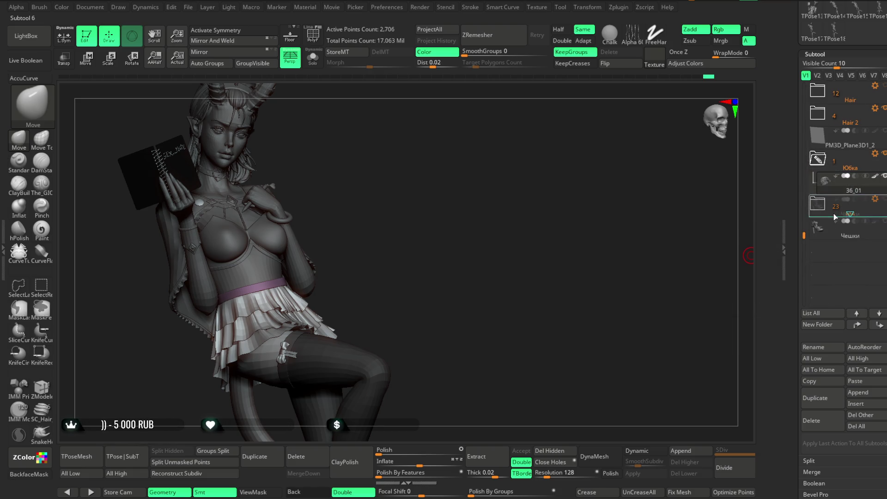
click(817, 158)
mouse_move(456, 216)
mouse_down()
mouse_move(443, 222)
mouse_move(475, 249)
mouse_move(467, 233)
mouse_move(720, 261)
mouse_up()
click(818, 181)
mouse_move(841, 276)
mouse_down()
mouse_move(818, 169)
mouse_move(836, 167)
mouse_up()
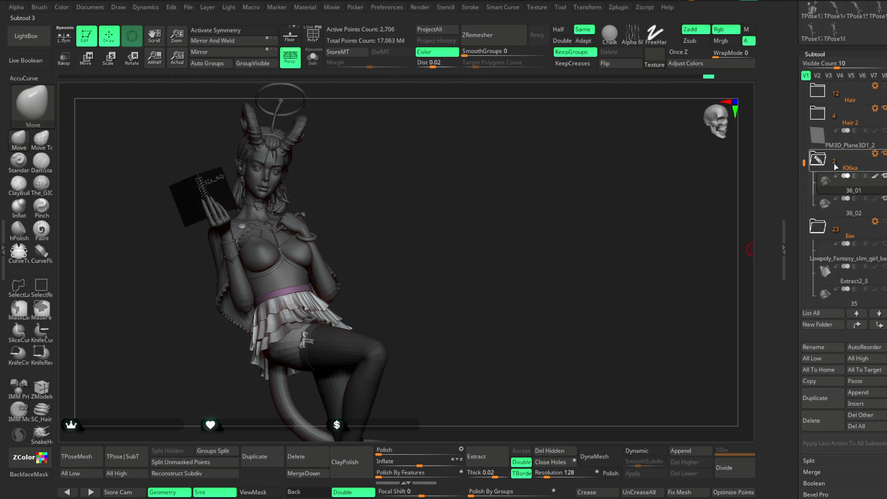
mouse_move(702, 254)
mouse_down()
mouse_move(467, 240)
mouse_move(479, 242)
mouse_move(453, 275)
mouse_move(479, 275)
mouse_move(470, 255)
mouse_move(489, 245)
mouse_move(485, 256)
mouse_move(494, 254)
mouse_up()
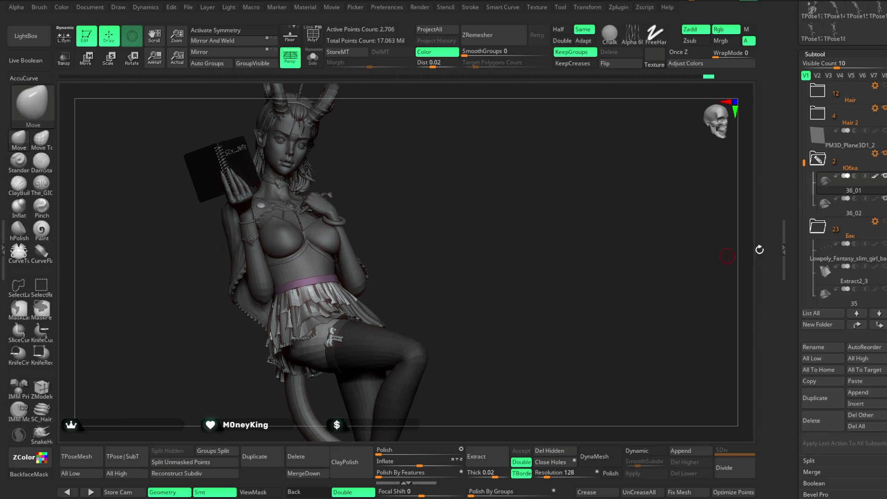
mouse_move(885, 208)
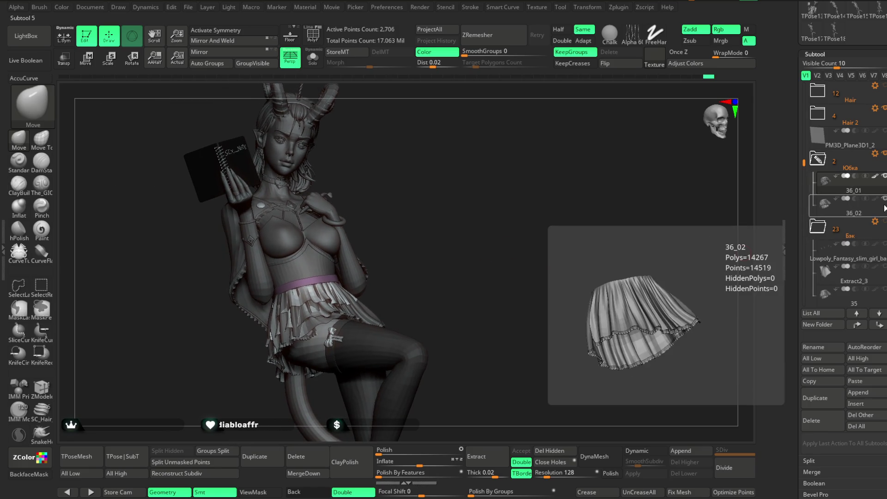
mouse_move(461, 211)
mouse_down()
mouse_move(477, 255)
mouse_move(474, 237)
mouse_move(461, 245)
mouse_move(475, 256)
mouse_move(459, 259)
mouse_move(477, 259)
mouse_move(475, 226)
mouse_up()
key(space)
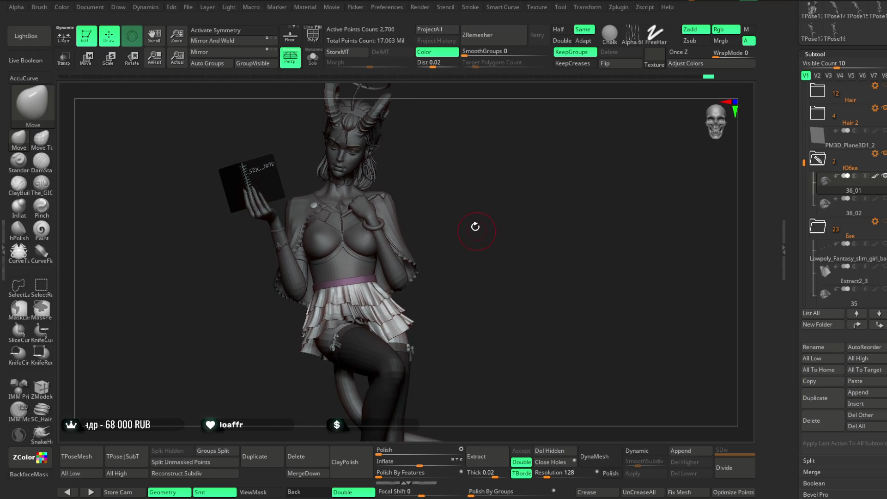
click(313, 34)
Step: Isolate the skirt with Solo, ZRemesh it, and hide the PolyF colours
click(312, 58)
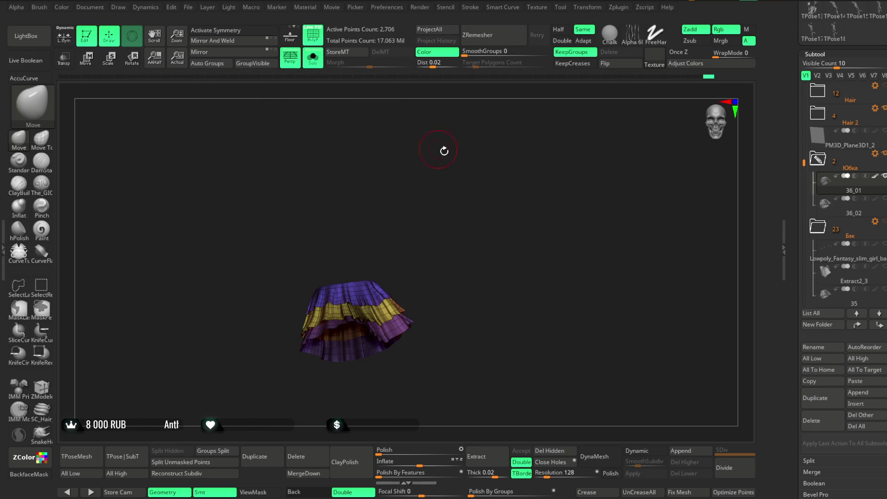
click(509, 35)
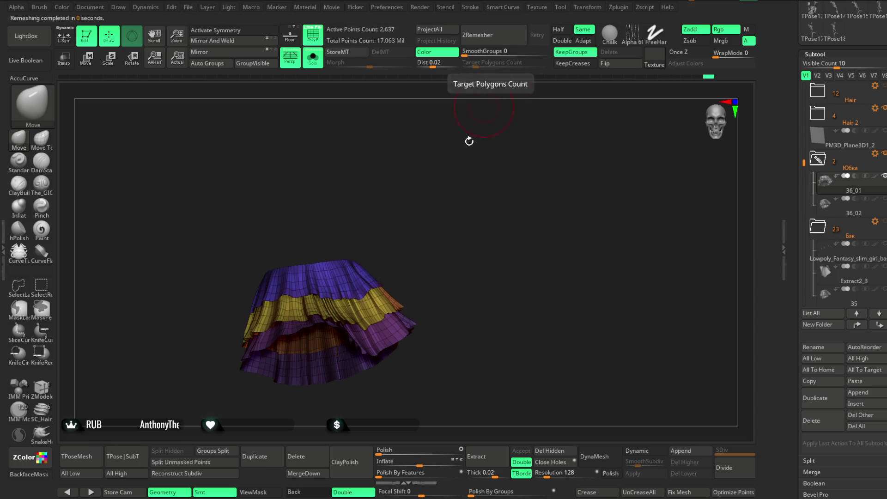
mouse_move(424, 219)
mouse_down()
mouse_move(434, 214)
mouse_move(458, 230)
mouse_up()
click(313, 34)
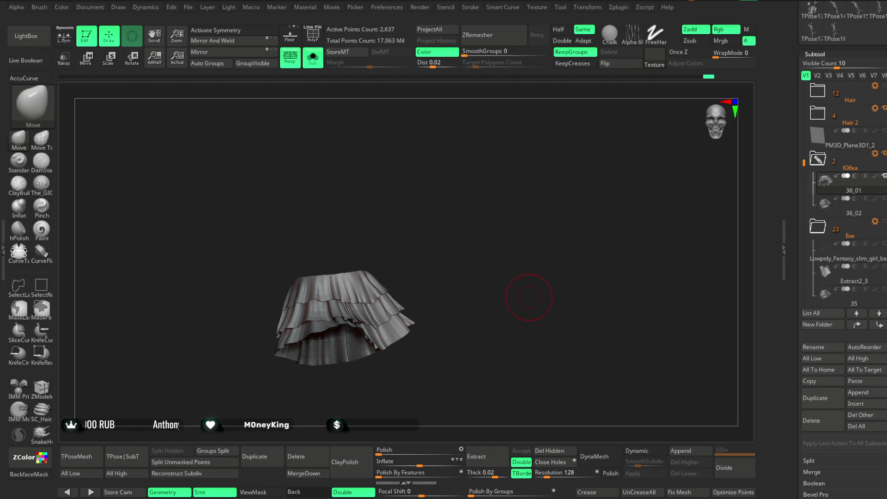
Step: Orbit the remeshed skirt, try brush shortcuts, and switch to Ctrl+Shift selection
mouse_move(499, 238)
mouse_down()
mouse_move(461, 250)
mouse_move(478, 231)
mouse_move(493, 265)
mouse_move(531, 244)
mouse_move(545, 214)
mouse_move(477, 247)
mouse_up()
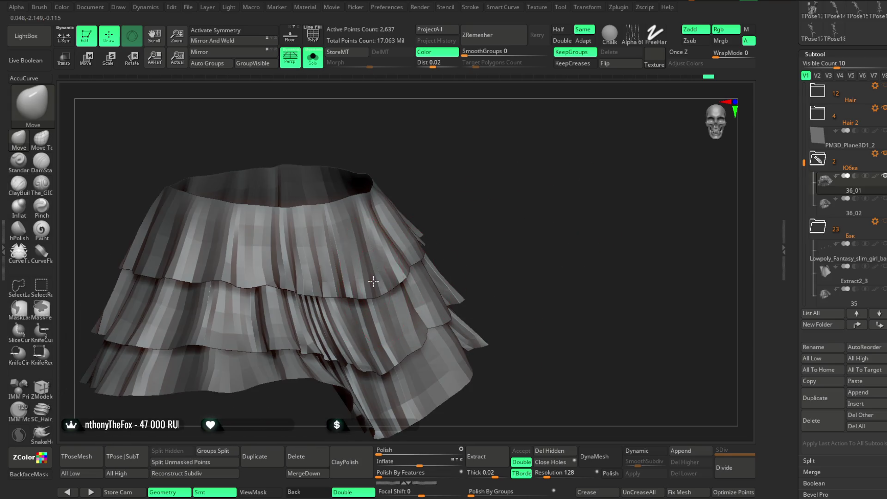
key(b)
key(g)
key(i)
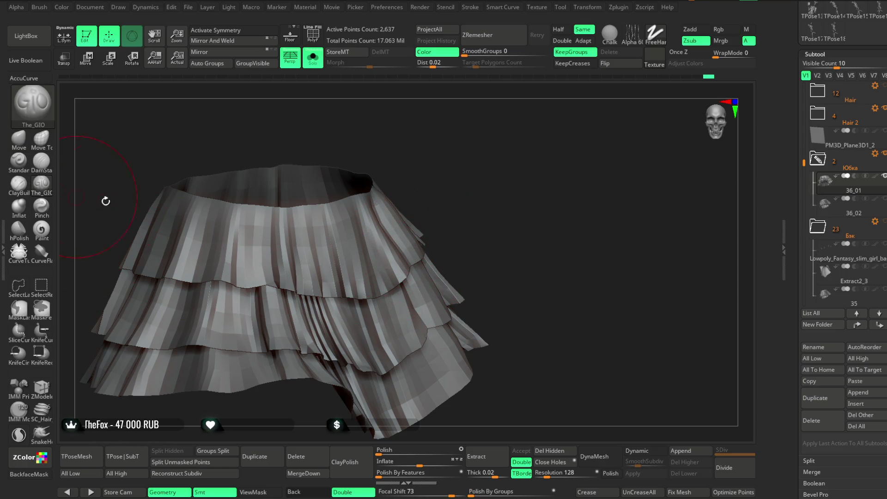
drag(105, 199, 438, 158)
key(space)
mouse_move(406, 223)
mouse_down()
mouse_move(494, 139)
mouse_move(377, 189)
mouse_up()
drag(552, 111, 441, 209)
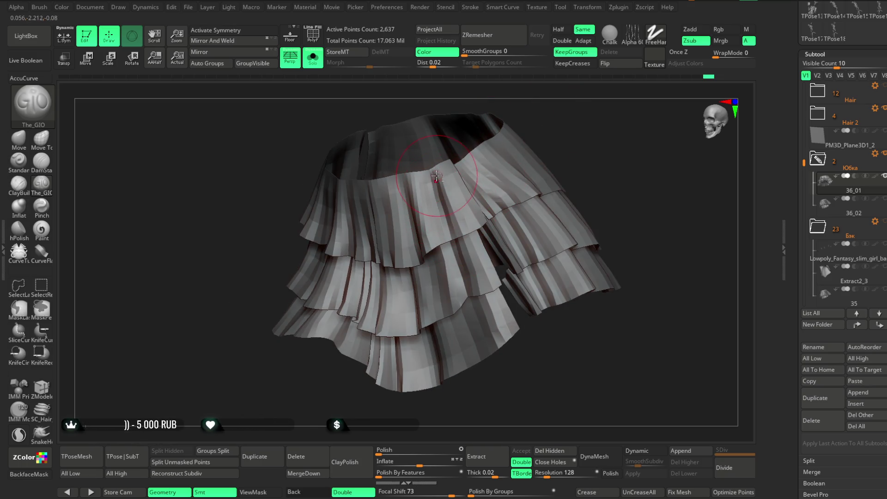
key(ctrl+shift)
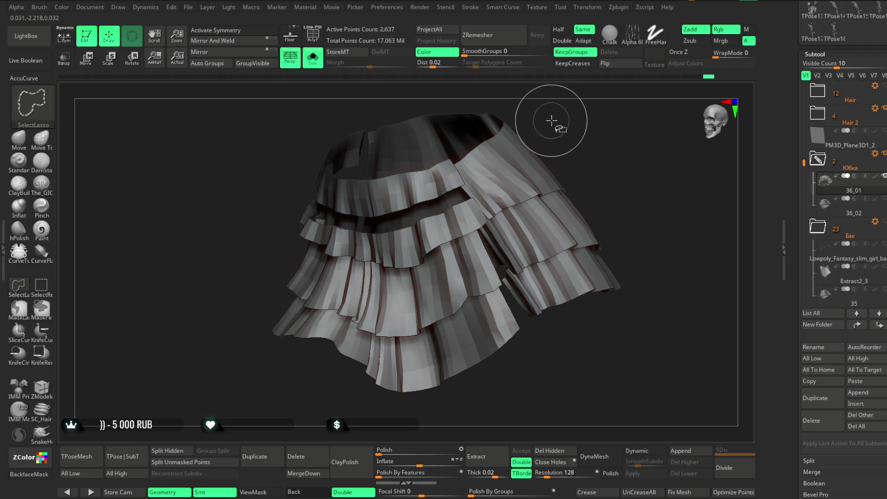
Step: Isolate a single ruffle tier and orbit around it to inspect it
ctrl+shift+click(440, 179)
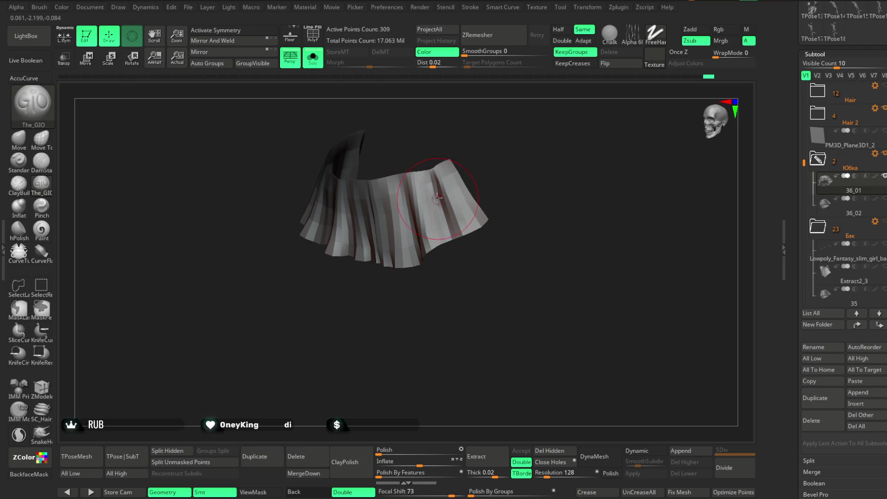
mouse_move(439, 204)
right_down()
mouse_move(485, 253)
mouse_move(466, 219)
right_up()
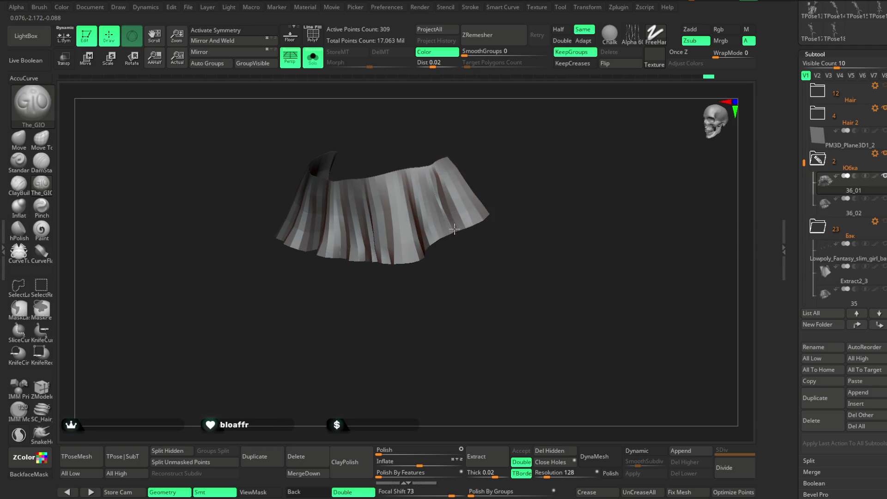
right_drag(473, 278, 455, 262)
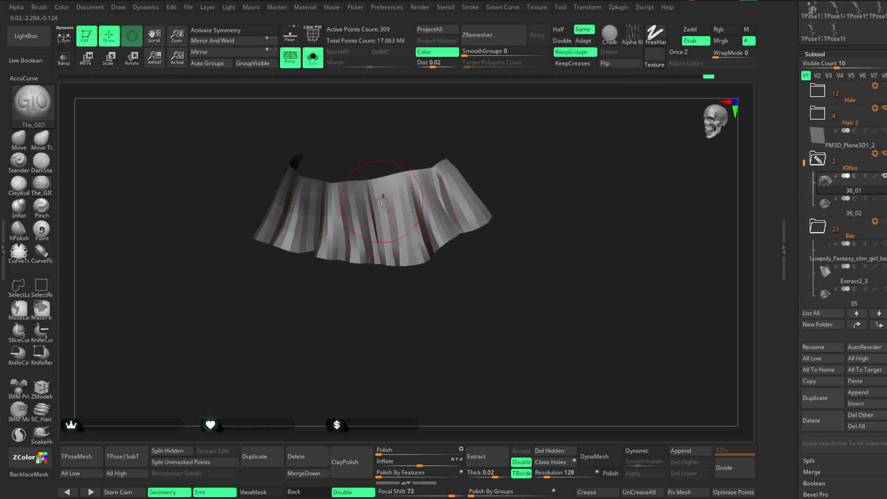
right_drag(394, 282, 401, 314)
right_click(418, 292)
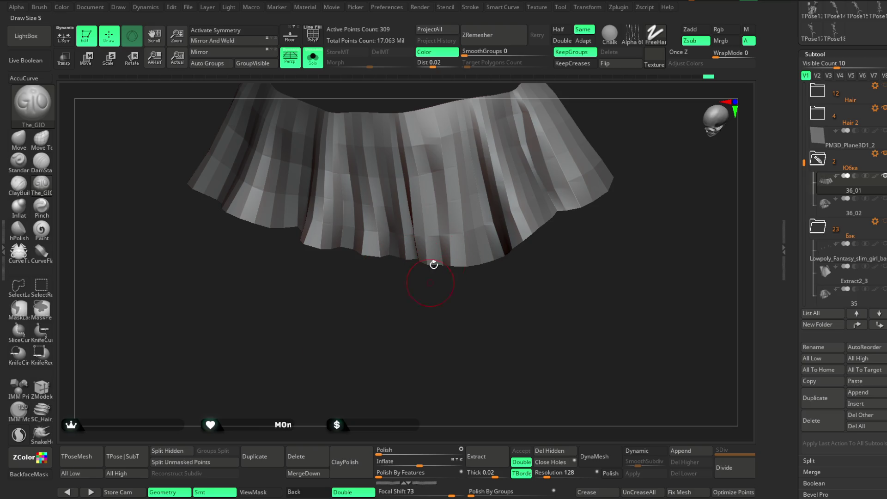
mouse_move(429, 294)
right_down()
mouse_move(453, 327)
mouse_move(420, 196)
right_up()
mouse_move(434, 301)
right_down()
mouse_move(416, 346)
mouse_move(406, 215)
right_up()
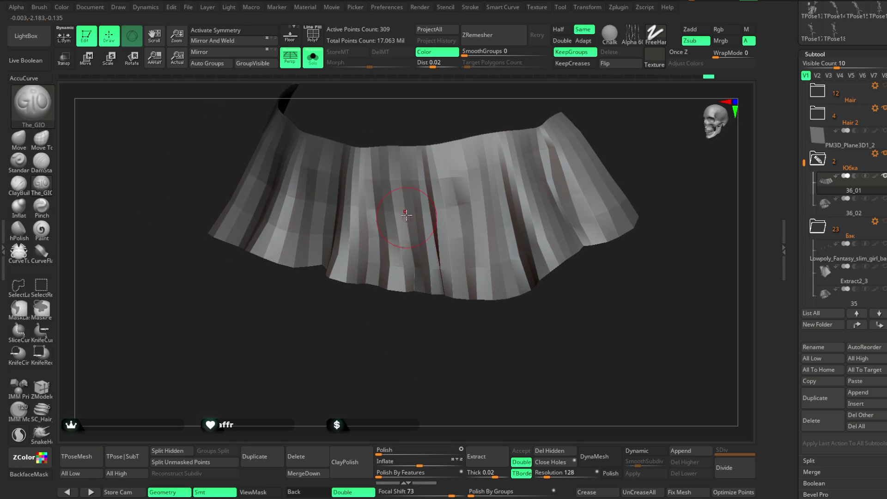
mouse_move(407, 253)
right_down()
mouse_move(428, 352)
mouse_move(395, 261)
right_up()
mouse_move(384, 354)
right_down()
mouse_move(404, 348)
mouse_move(367, 314)
right_up()
Step: Try the Move brush and polygon modelling actions on the single ruffle tier
key(b)
key(m)
key(v)
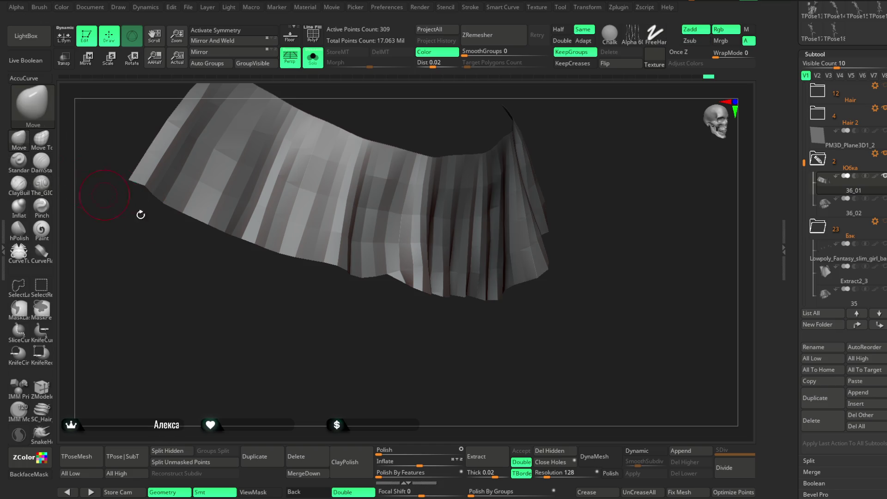
ctrl+right_drag(369, 344, 388, 380)
key(space)
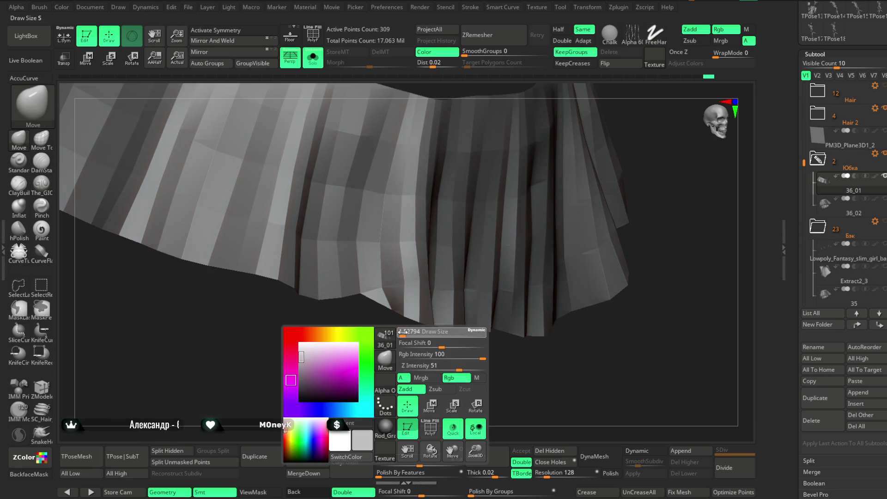
mouse_move(375, 297)
right_down()
mouse_move(378, 358)
mouse_move(372, 348)
mouse_move(382, 348)
mouse_move(388, 373)
mouse_move(138, 405)
right_up()
click(48, 390)
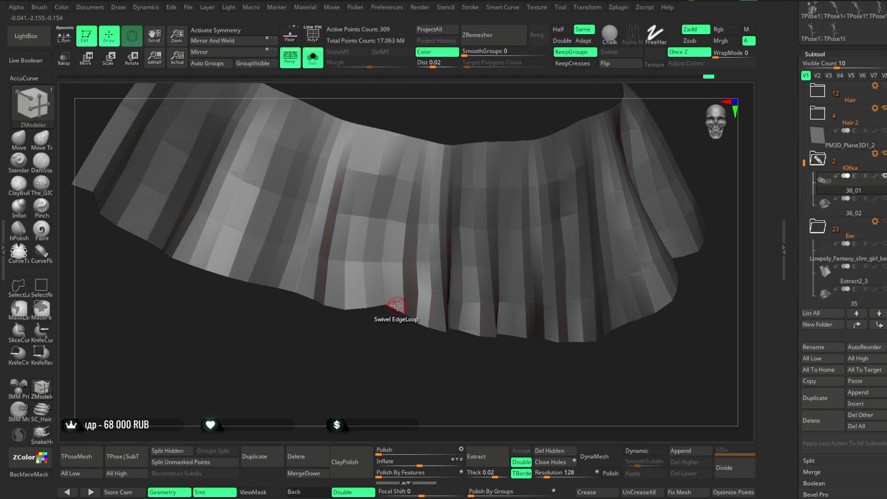
key(space)
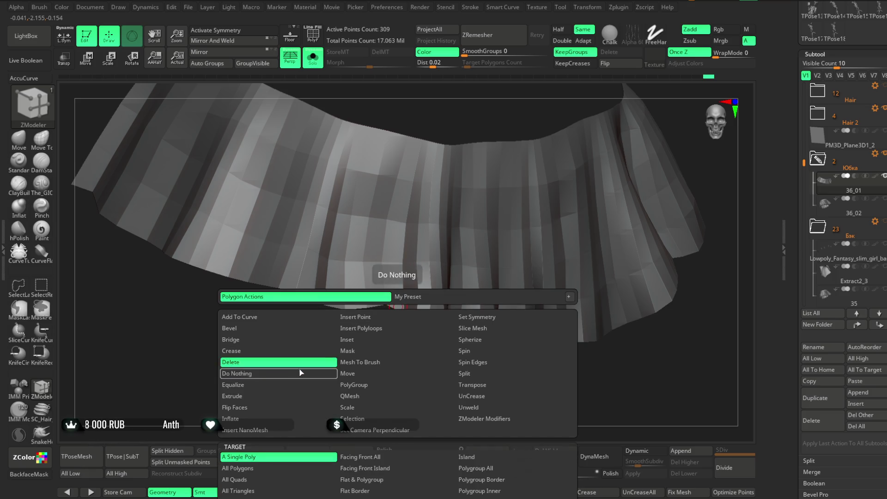
Step: Return to the plain Move brush and orbit to a tilted three-tier skirt view
mouse_move(394, 313)
right_down()
mouse_move(375, 340)
mouse_move(392, 354)
mouse_move(71, 237)
right_up()
key(b)
key(m)
key(v)
key(space)
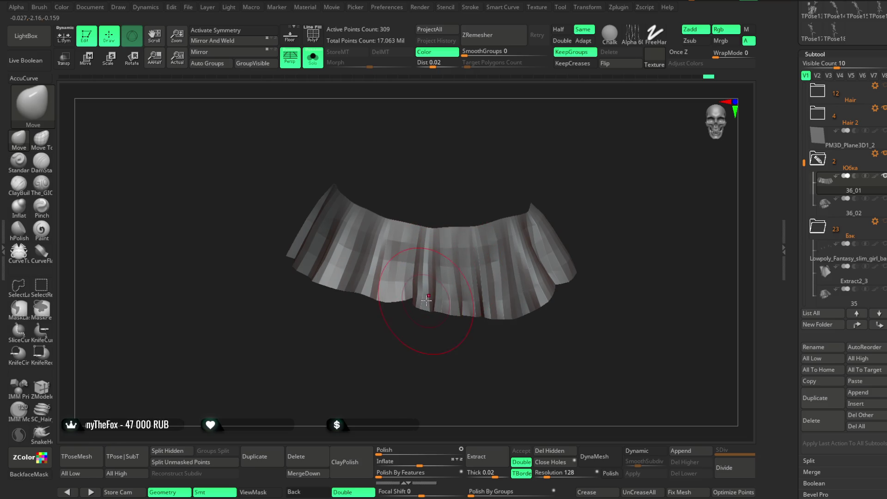
mouse_move(395, 335)
right_down()
mouse_move(421, 326)
mouse_move(495, 192)
mouse_move(544, 173)
mouse_move(550, 242)
mouse_move(530, 208)
mouse_move(536, 188)
right_up()
Step: Pull the skirt's top edge down and left with Move Topological, then inspect it
key(b)
key(m)
key(t)
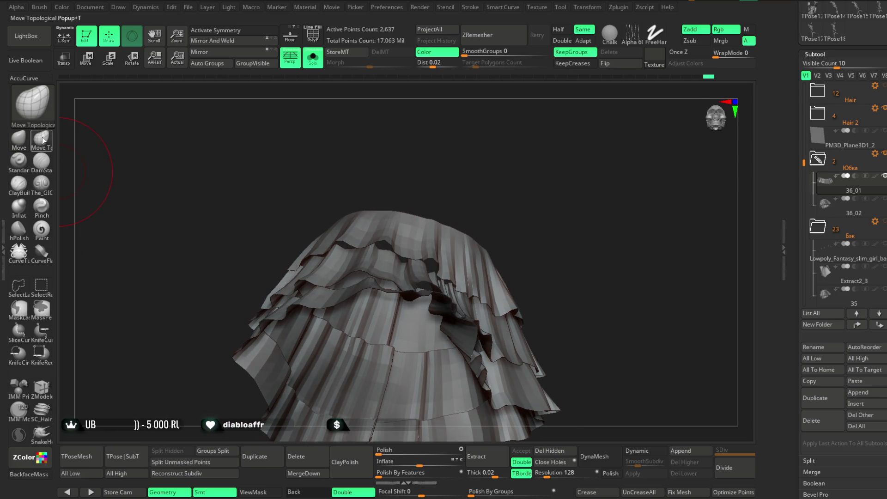
key(space)
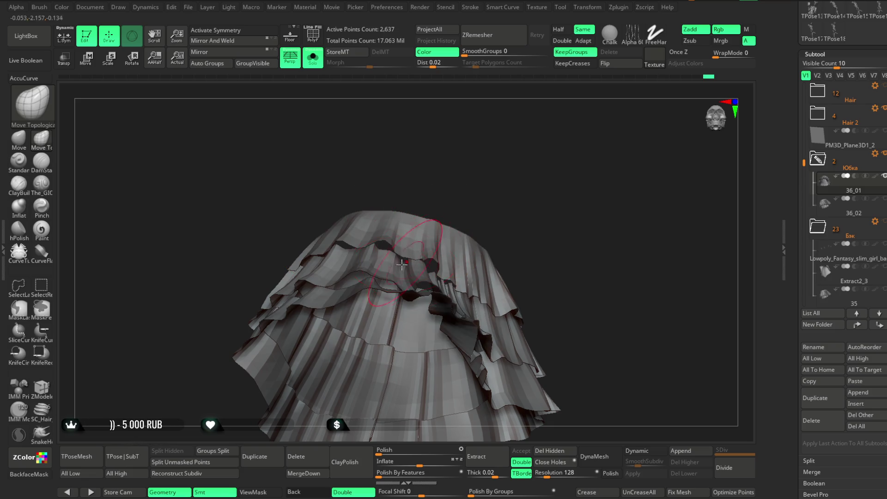
drag(424, 211, 384, 262)
mouse_move(408, 213)
mouse_down()
mouse_move(401, 221)
mouse_move(469, 192)
mouse_move(471, 203)
mouse_up()
mouse_move(489, 175)
mouse_down()
mouse_move(477, 132)
mouse_move(474, 242)
mouse_up()
mouse_move(474, 243)
right_down()
mouse_move(456, 248)
mouse_move(465, 200)
mouse_move(419, 264)
mouse_move(508, 172)
mouse_move(505, 188)
mouse_move(424, 269)
mouse_move(483, 174)
mouse_move(469, 157)
mouse_move(374, 271)
mouse_move(445, 173)
mouse_move(364, 267)
mouse_move(448, 182)
mouse_move(487, 174)
mouse_move(480, 206)
mouse_move(521, 119)
right_up()
Step: Orbit to a higher front view and turn Solo off to show the whole figure
scroll(450, 253, up, 3)
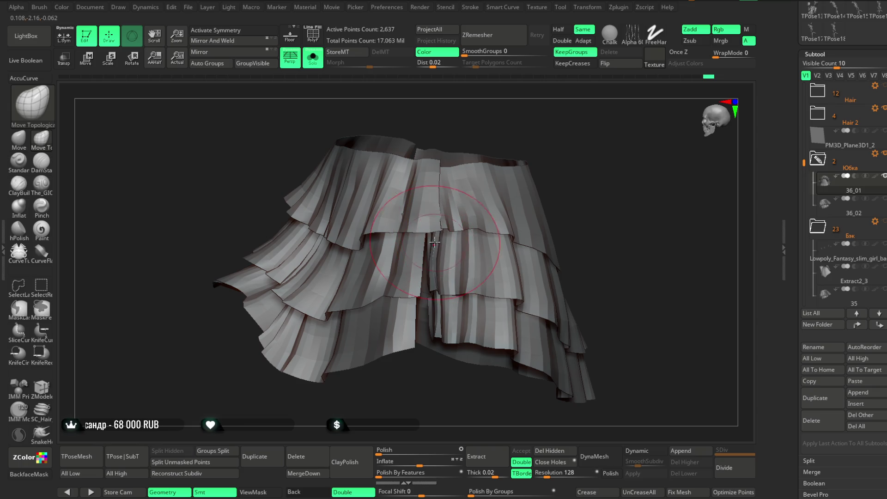
scroll(544, 146, up, 3)
key(space)
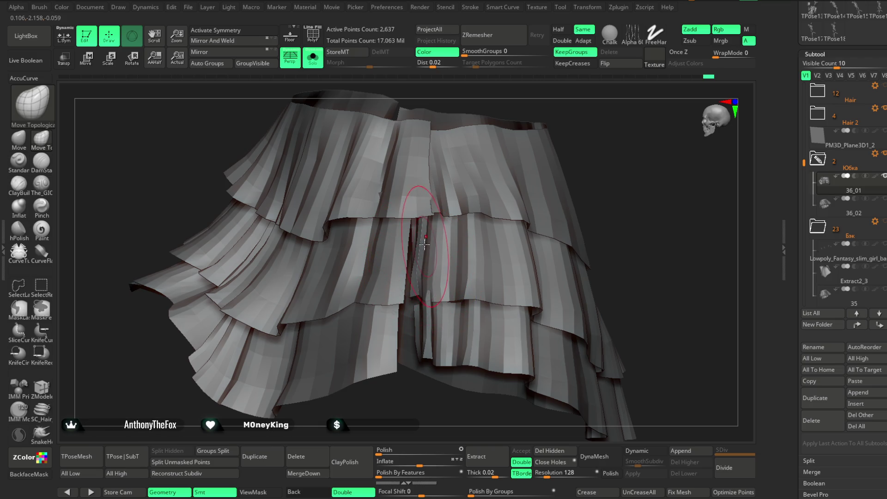
scroll(580, 119, down, 3)
mouse_move(575, 125)
mouse_down()
mouse_move(580, 119)
mouse_move(564, 128)
mouse_up()
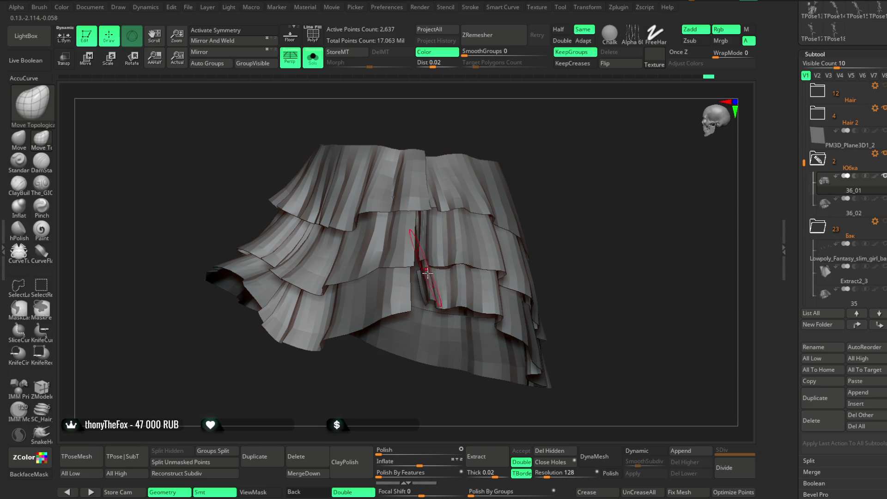
scroll(526, 212, down, 3)
mouse_move(526, 212)
mouse_down()
mouse_move(626, 172)
mouse_move(547, 174)
mouse_move(520, 196)
mouse_move(513, 170)
mouse_move(513, 192)
mouse_up()
click(313, 57)
scroll(512, 194, down, 2)
drag(510, 188, 574, 184)
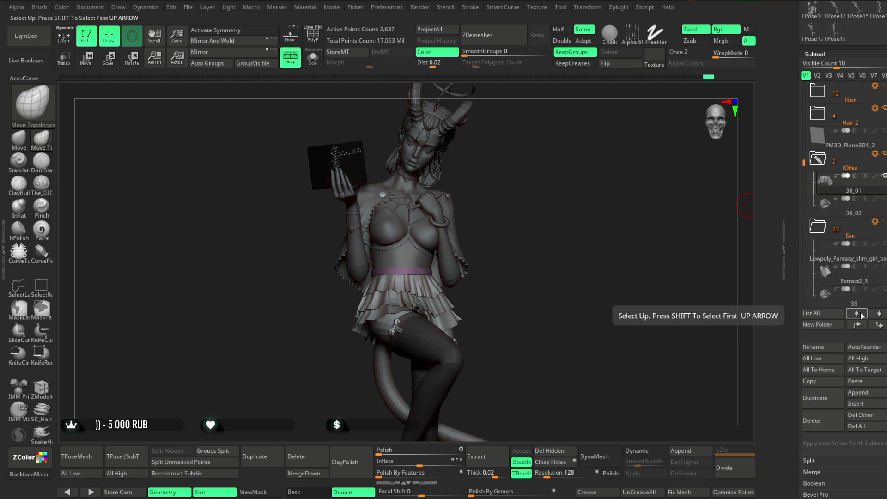
Step: Collapse the Юбка folder and move the Pose_Book1_1 leg below the body meshes
mouse_move(824, 162)
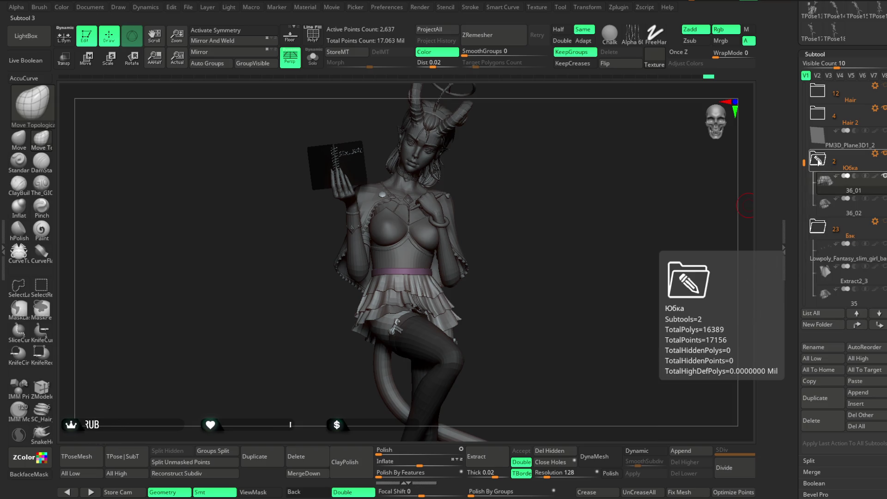
click(817, 159)
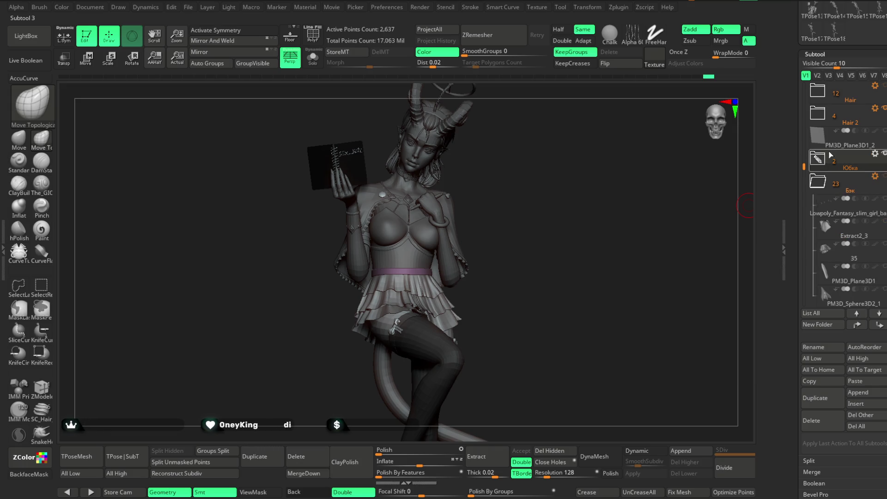
drag(803, 170, 813, 108)
mouse_move(813, 107)
click(829, 145)
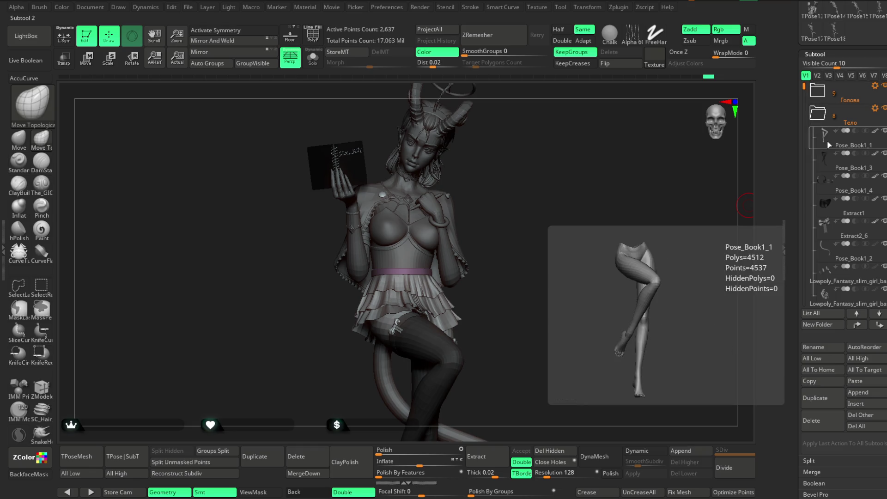
scroll(837, 231, down, 3)
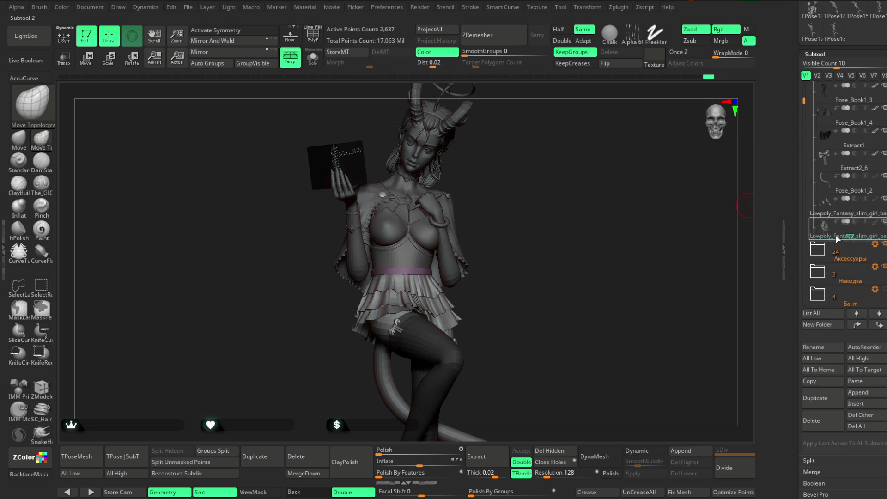
drag(837, 237, 814, 330)
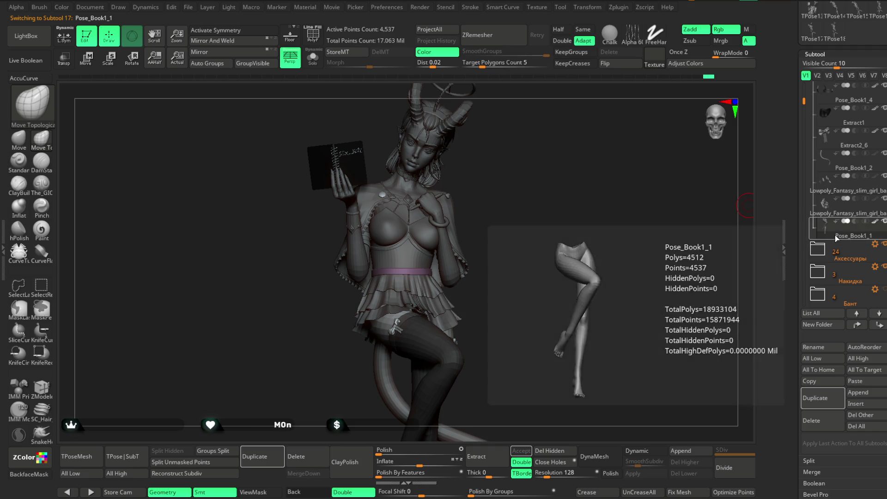
Step: Create a new subtool folder named Ноги and move the tail subtool into it
click(814, 328)
text(H)
text(оги)
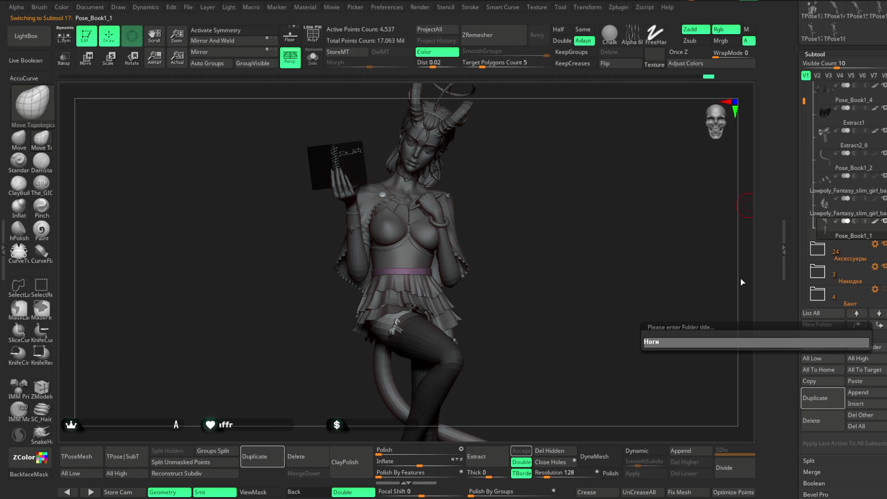
key(Return)
mouse_move(832, 258)
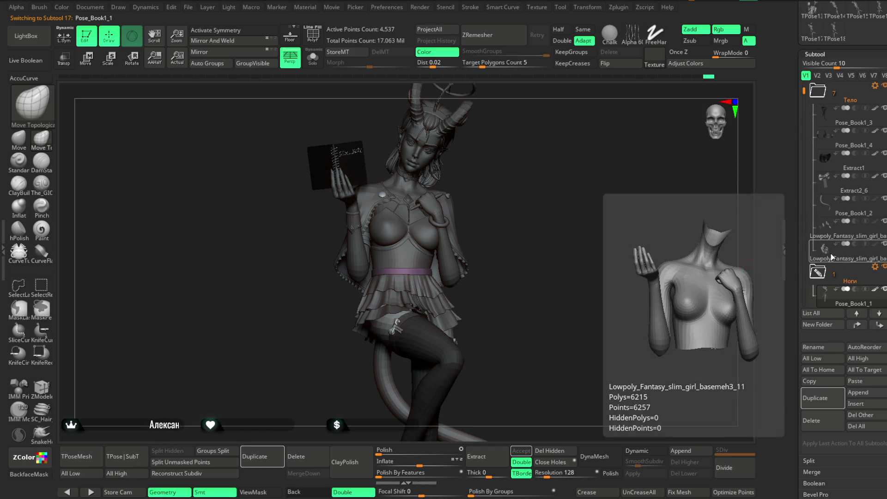
mouse_move(842, 207)
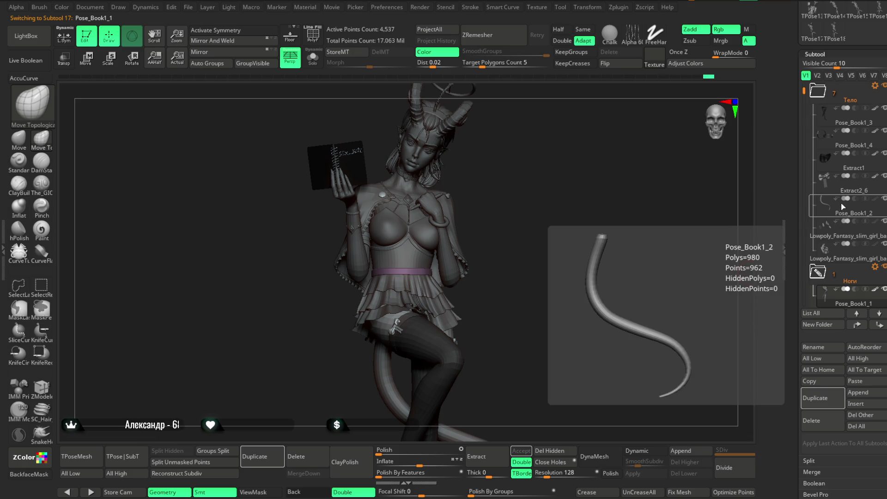
drag(839, 210, 817, 272)
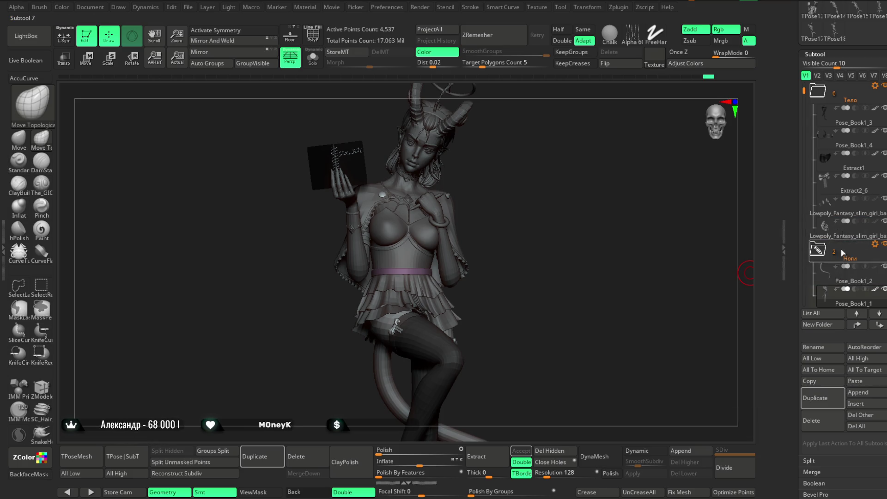
Step: Check the Extract2_6 bow with Solo, then move it into the Ноги folder
mouse_move(842, 190)
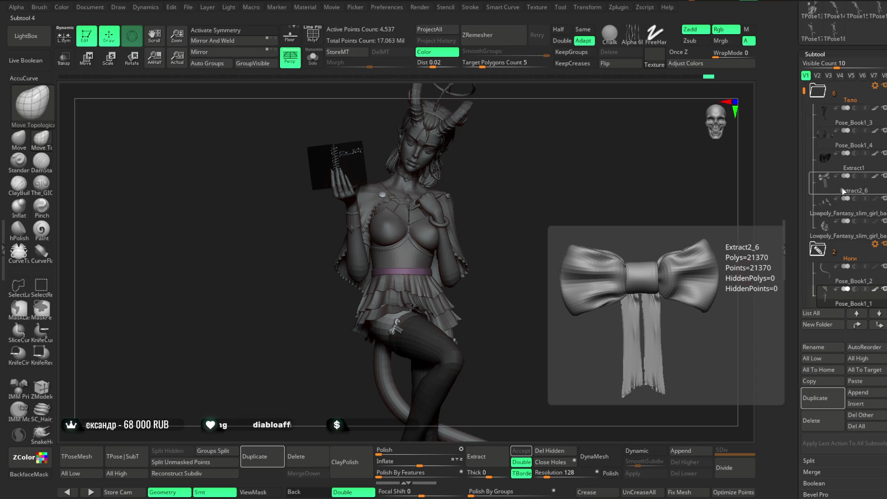
click(843, 191)
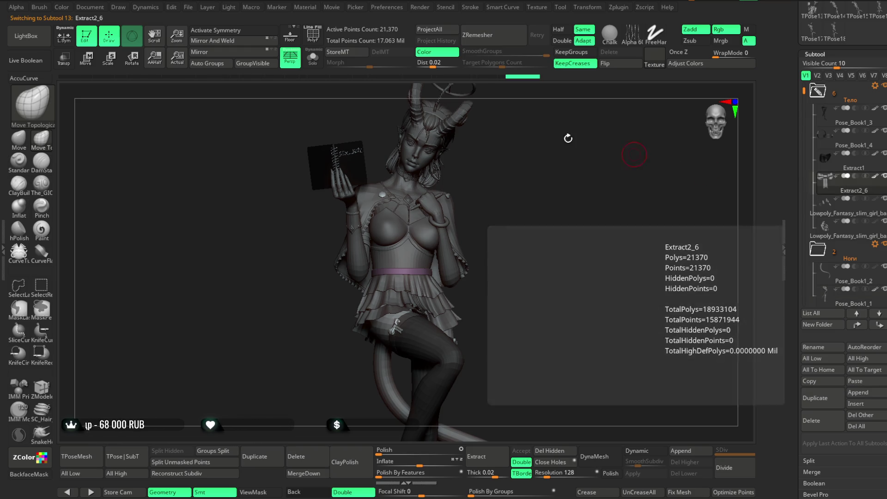
click(316, 64)
click(317, 64)
click(317, 64)
click(318, 65)
drag(816, 219, 818, 250)
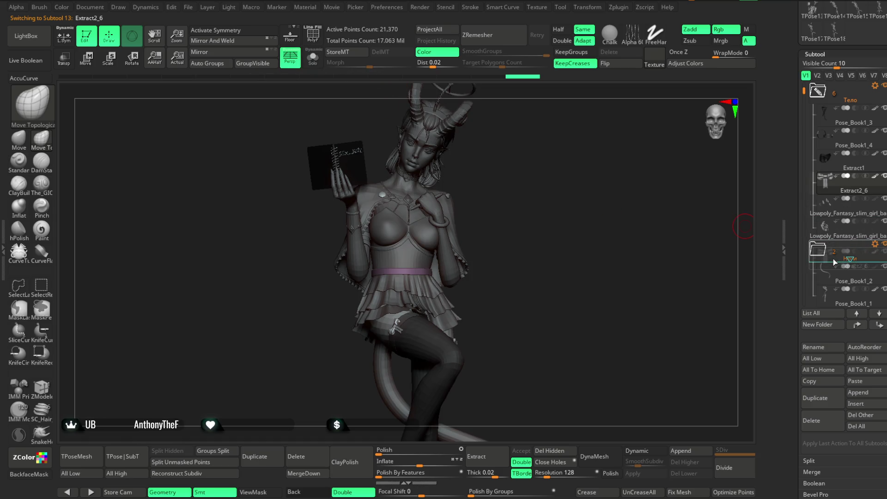
Step: Move Extract1, Pose_Book1_4 and Pose_Book1_3 into Ноги and check its contents
mouse_move(825, 186)
drag(838, 163, 833, 223)
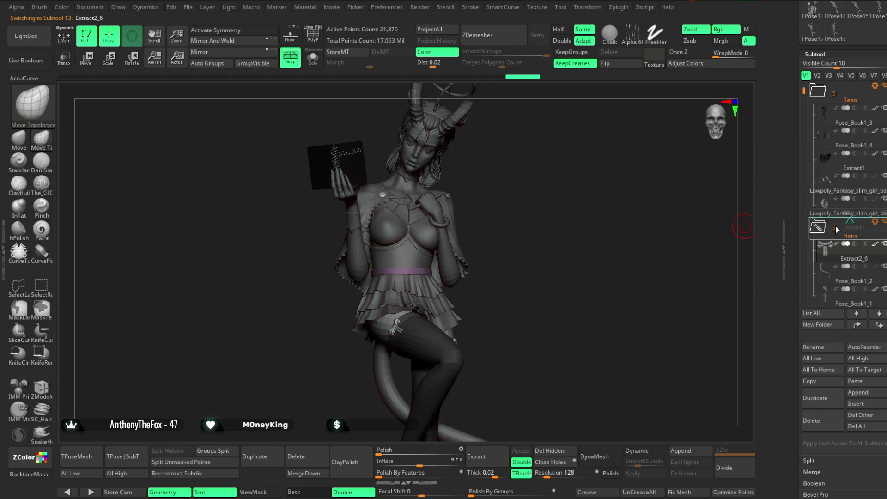
drag(841, 146, 831, 210)
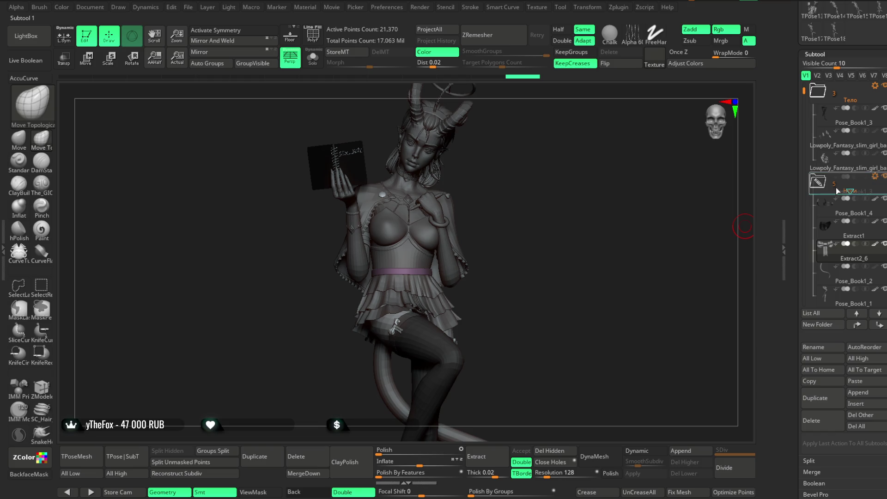
drag(843, 128, 830, 164)
click(829, 164)
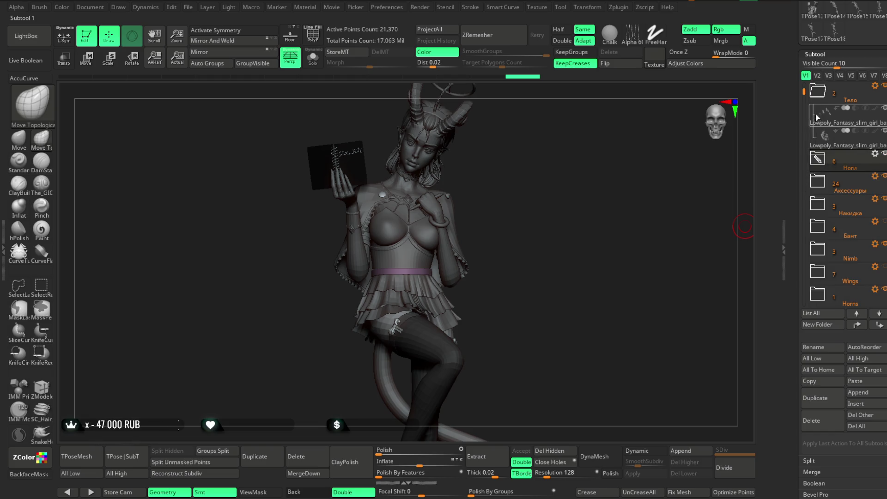
click(830, 163)
click(834, 248)
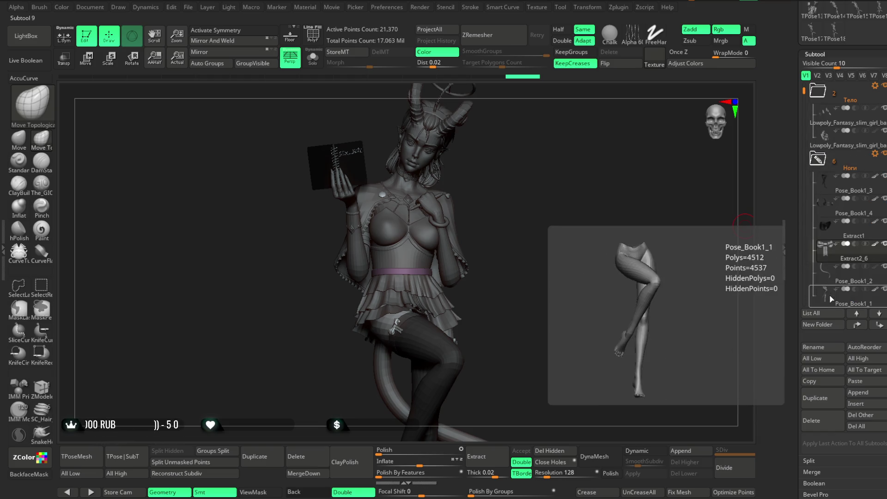
Step: Select the body mesh, review the Аксессуары folder, and hide the Ноги subtools
mouse_move(803, 92)
mouse_down()
mouse_move(803, 110)
mouse_move(803, 87)
mouse_up()
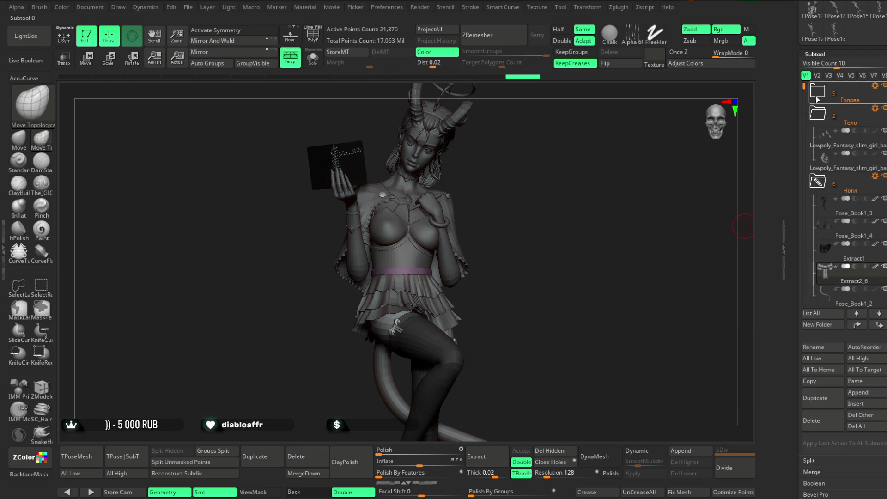
alt+click(451, 259)
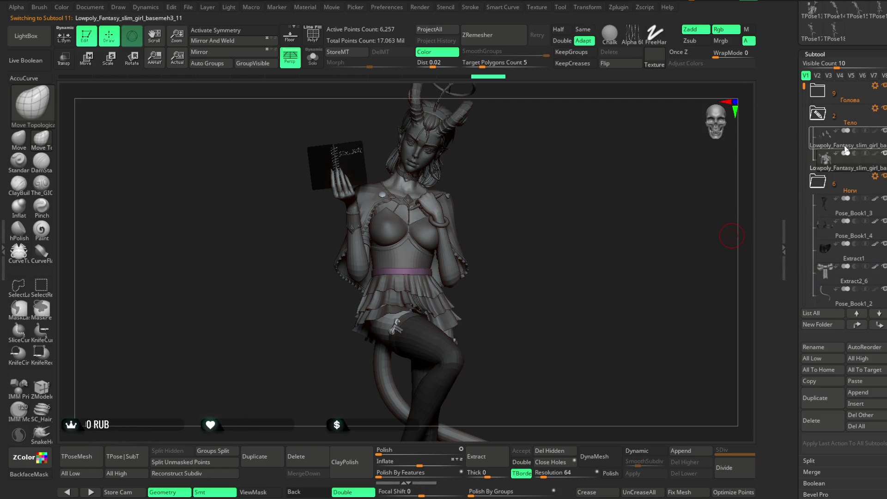
click(812, 111)
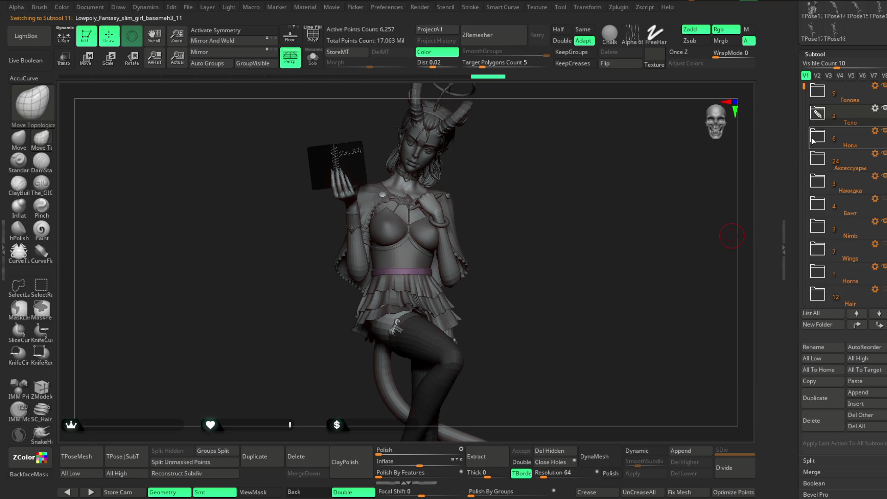
click(817, 164)
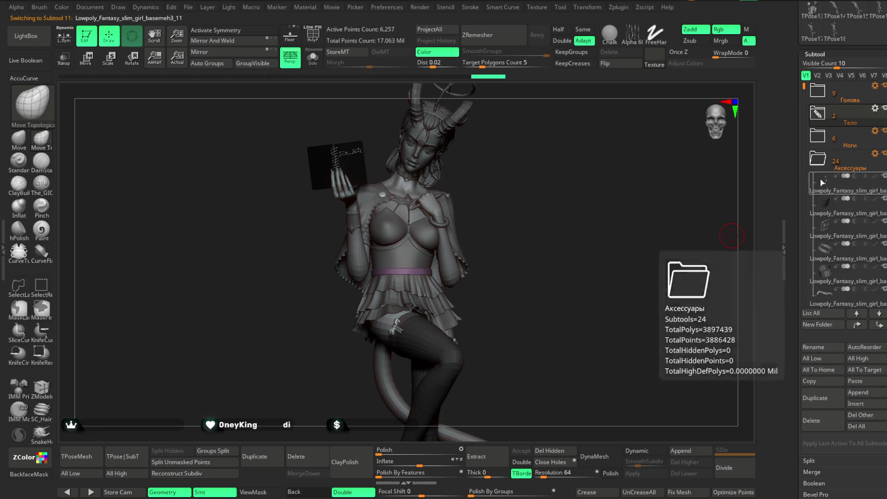
drag(805, 87, 801, 152)
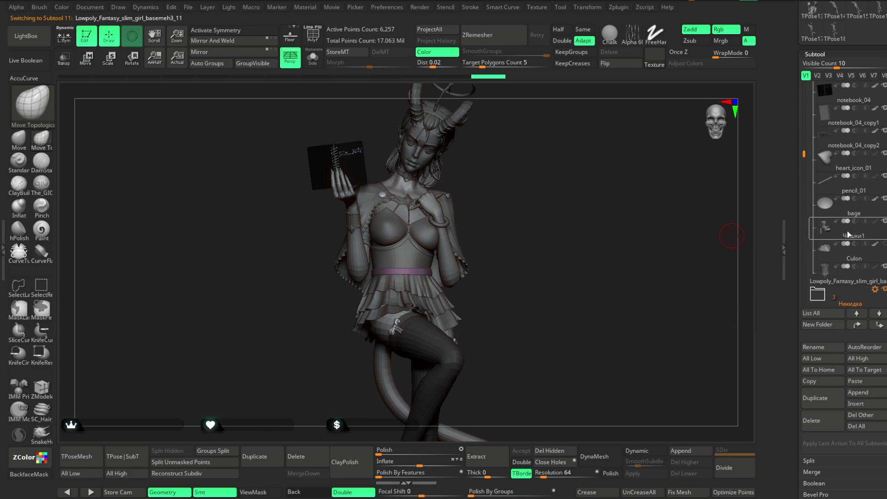
scroll(851, 85, up, 8)
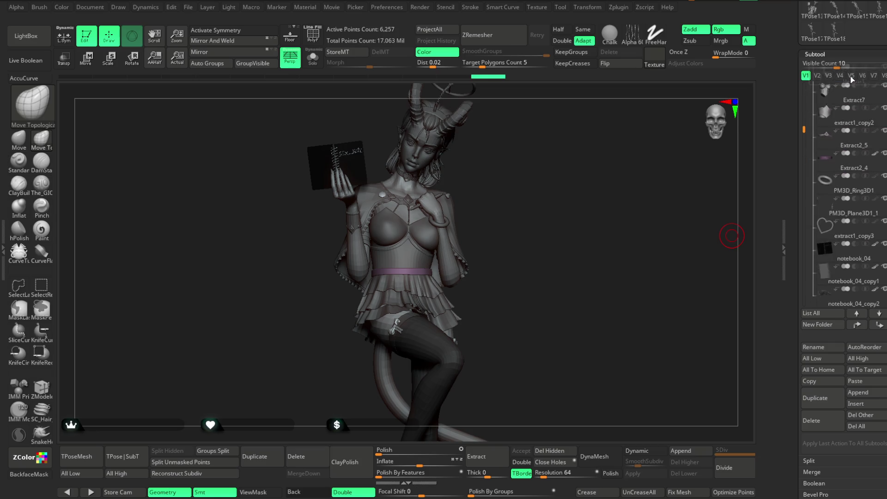
scroll(849, 91, up, 4)
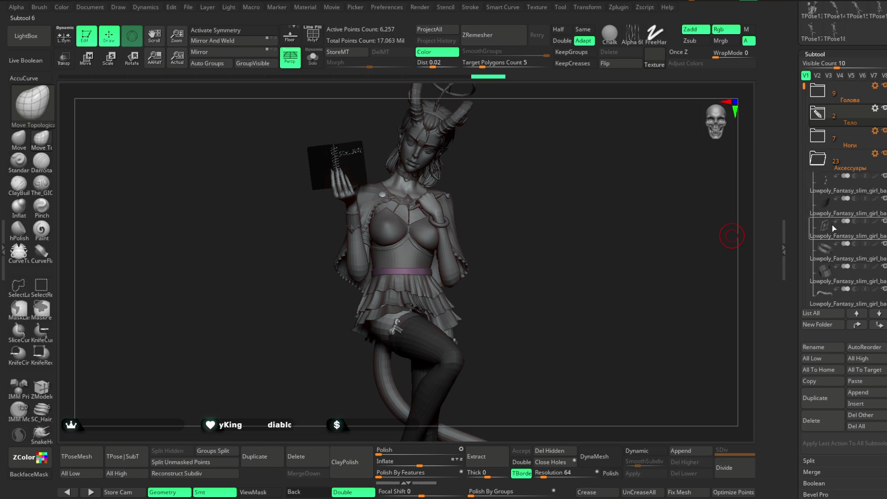
scroll(803, 97, up, 1)
mouse_move(803, 104)
mouse_down()
mouse_move(799, 170)
mouse_move(804, 89)
mouse_up()
mouse_move(840, 216)
click(845, 121)
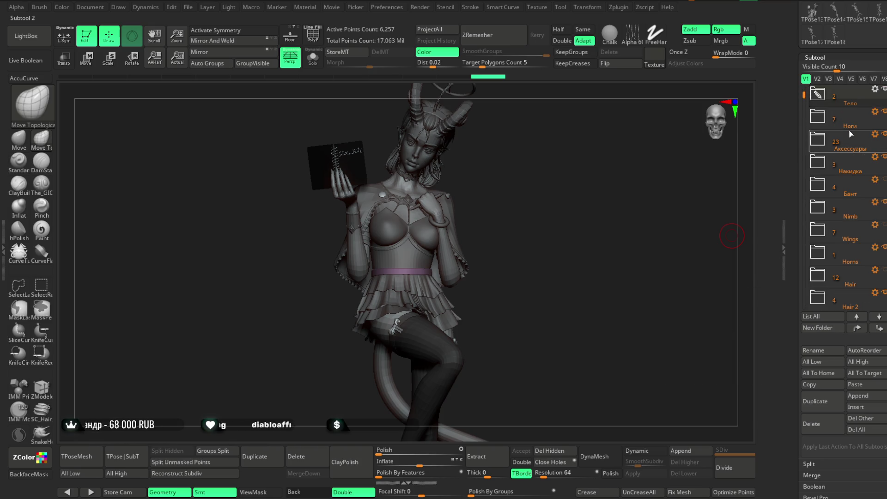
Step: Show the Ноги legs and tail again, then expand the Юбка folder to view its skirt pieces
click(884, 112)
click(884, 112)
drag(804, 95, 804, 144)
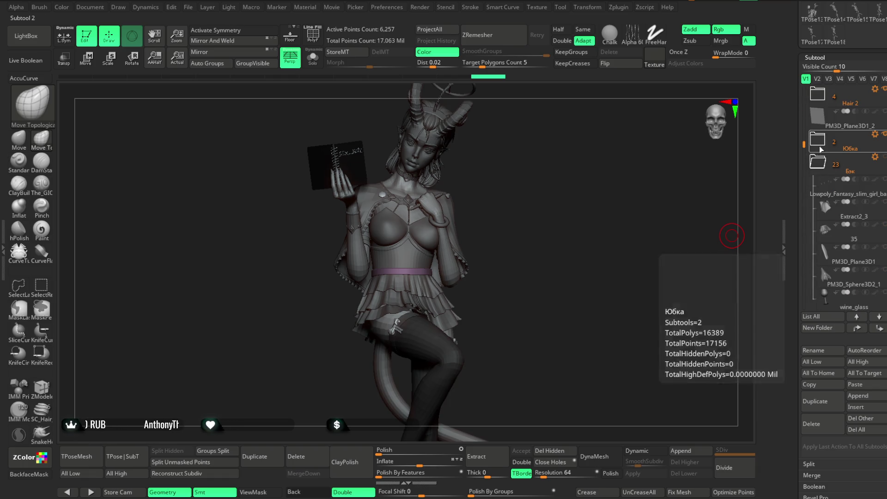
click(817, 139)
Step: Turn off the Ноги folder's visibility so only the torso remains on screen
mouse_move(844, 188)
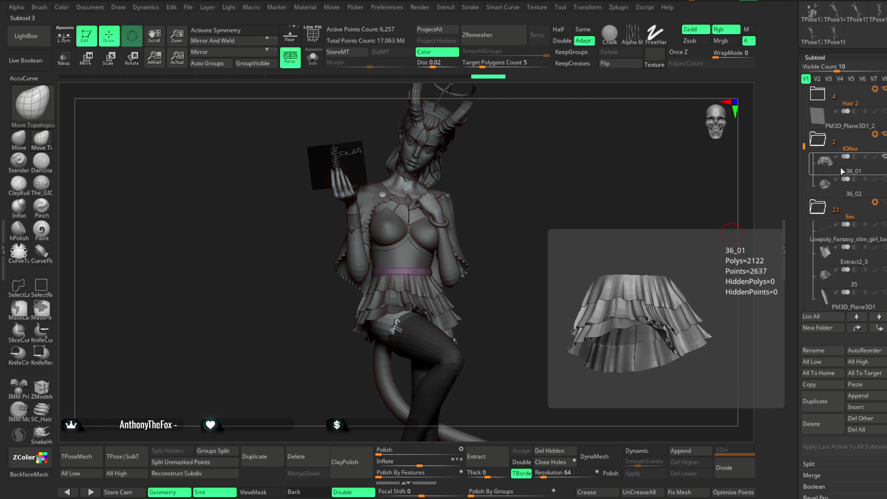
scroll(836, 118, up, 5)
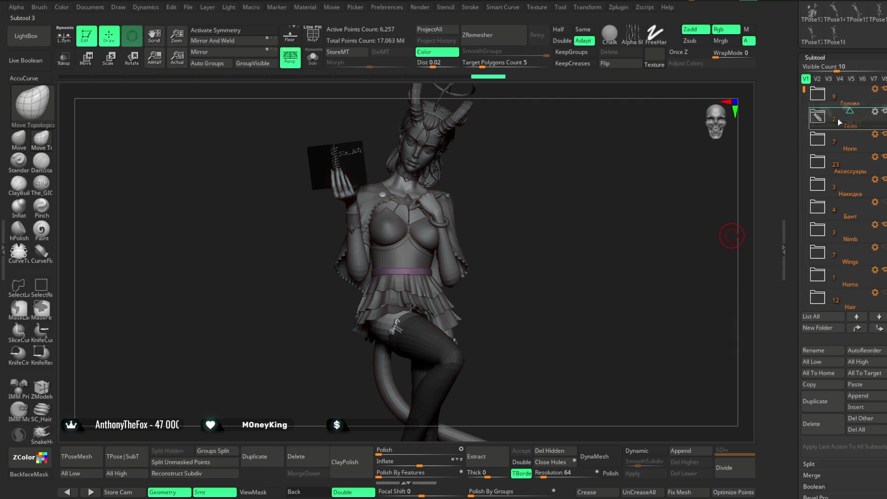
mouse_move(852, 150)
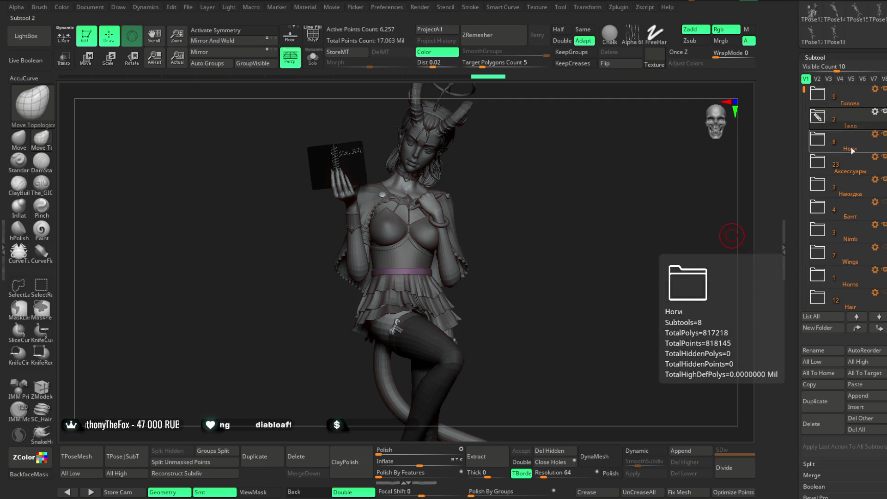
click(884, 135)
mouse_move(556, 180)
mouse_down()
mouse_move(534, 190)
mouse_move(581, 179)
mouse_up()
mouse_move(803, 95)
mouse_down()
mouse_move(802, 146)
mouse_move(803, 87)
mouse_up()
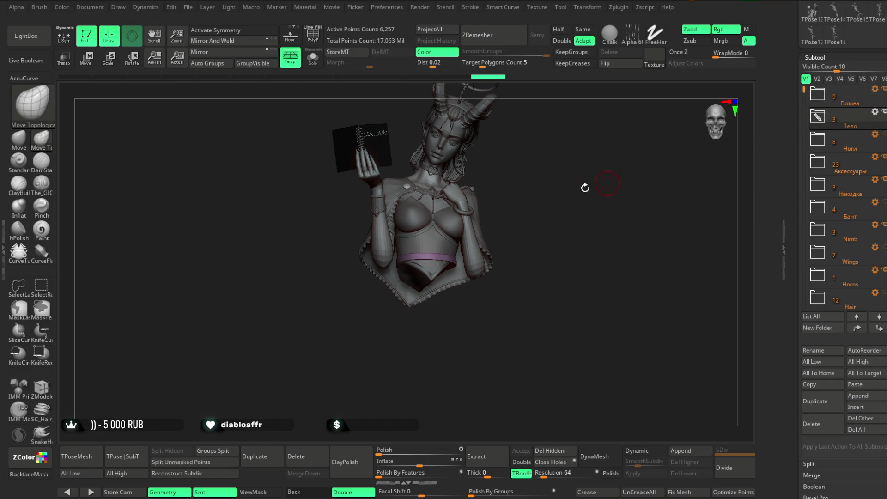
Step: Expand the Тело folder, select skirt piece 36_02 and switch to the Move brush
click(817, 117)
mouse_move(628, 193)
mouse_down()
mouse_move(545, 188)
mouse_move(560, 190)
mouse_move(560, 172)
mouse_move(560, 192)
mouse_move(570, 198)
mouse_move(566, 181)
mouse_move(578, 184)
mouse_move(553, 187)
mouse_move(556, 200)
mouse_move(568, 203)
mouse_move(572, 181)
mouse_move(587, 202)
mouse_move(421, 284)
mouse_up()
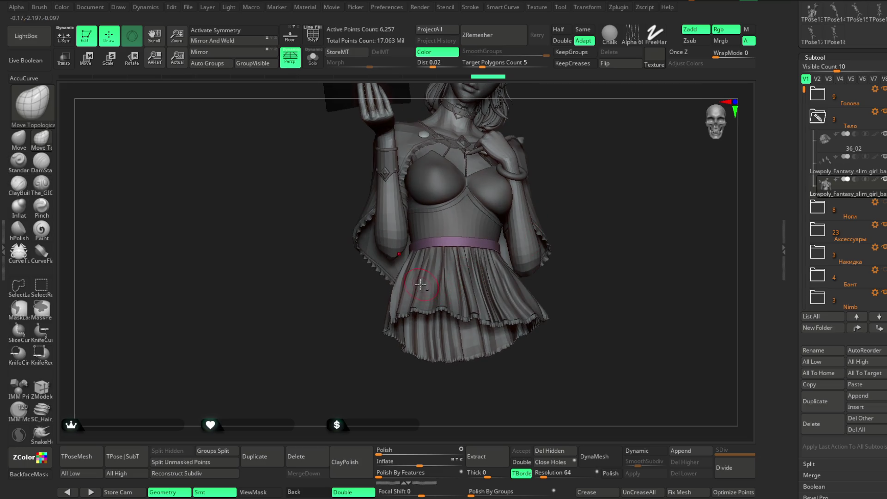
alt+click(421, 284)
drag(349, 362, 338, 315)
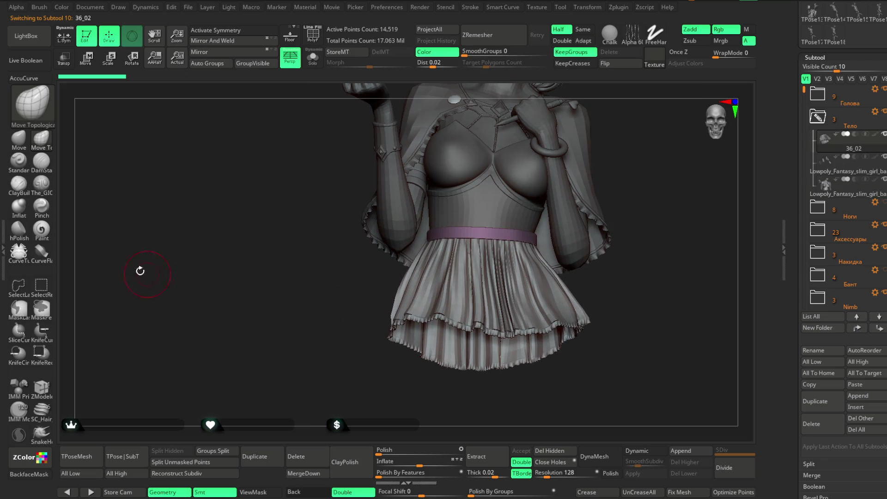
click(22, 148)
Step: Pull the skirt's ruffled hem outward with Move, undoing and redoing to compare results
key(space)
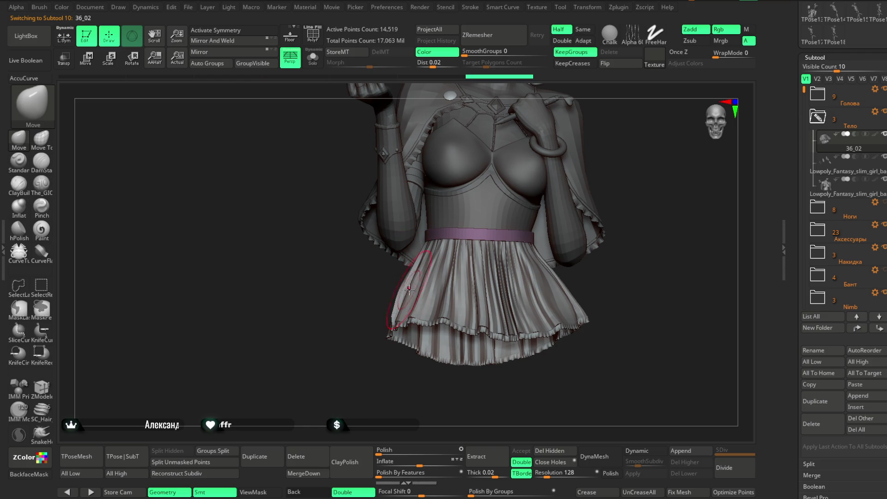
key(space)
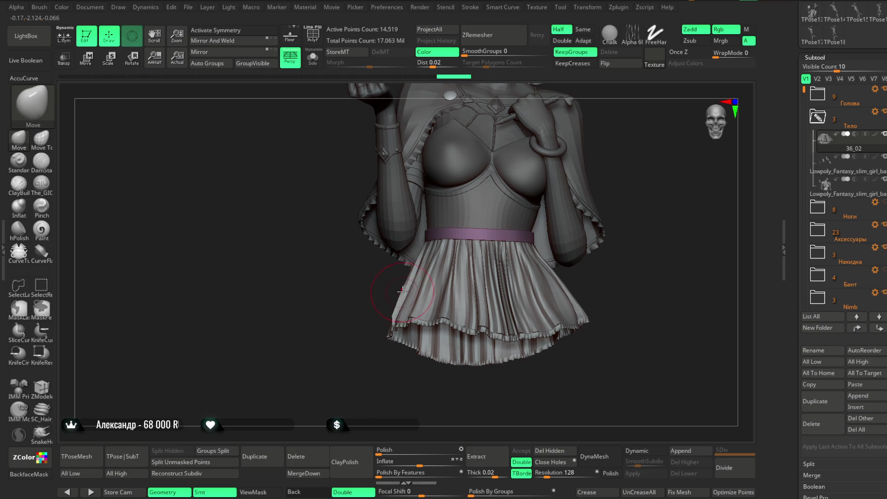
key(ctrl+z)
key(space)
drag(584, 293, 526, 274)
key(ctrl+shift+z)
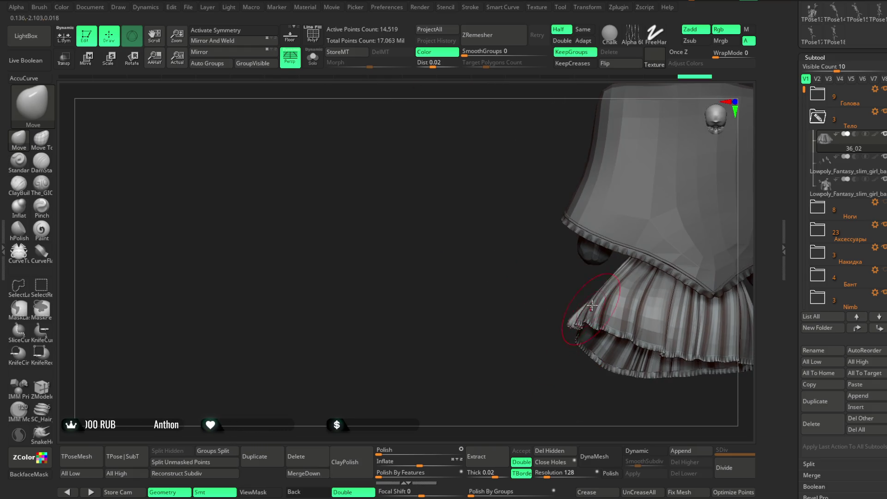
key(ctrl+z)
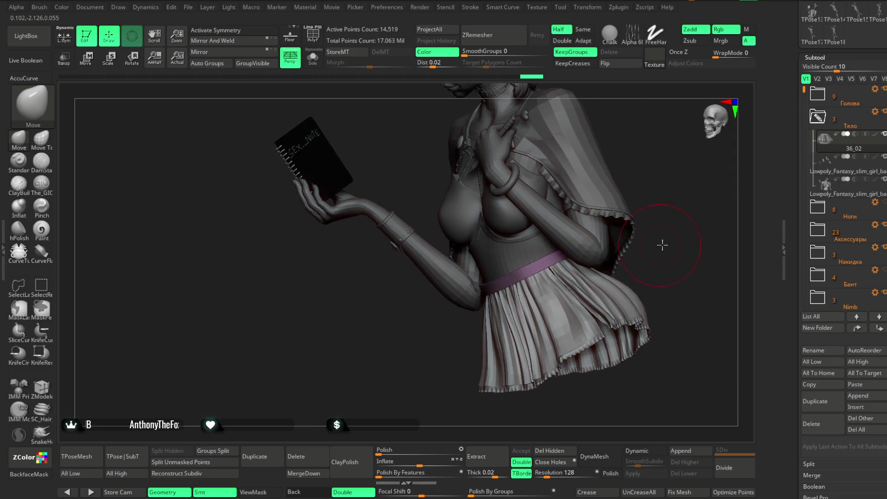
key(ctrl+shift+z)
drag(648, 257, 622, 267)
mouse_move(591, 313)
mouse_down()
mouse_move(623, 273)
mouse_move(633, 226)
mouse_move(630, 214)
mouse_move(597, 231)
mouse_move(594, 243)
mouse_move(594, 225)
mouse_up()
key(space)
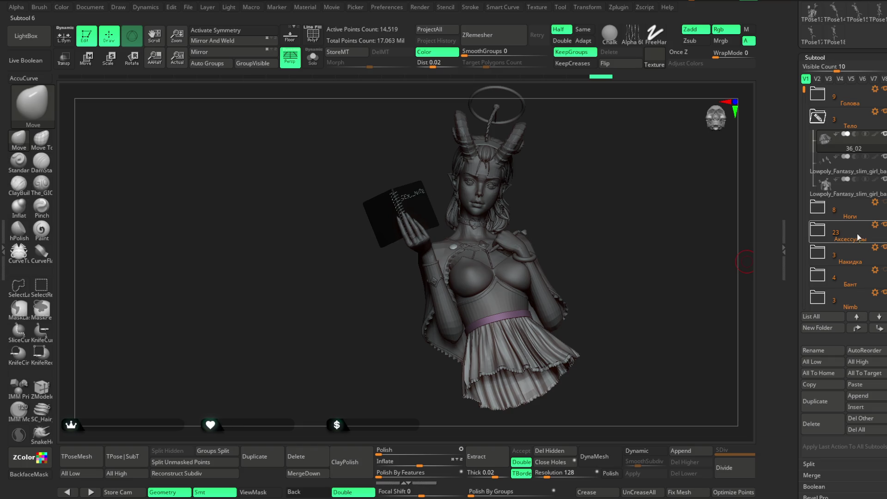
Step: Orbit behind the figure and select the cape subtool extract1_copy1
scroll(540, 218, up, 10)
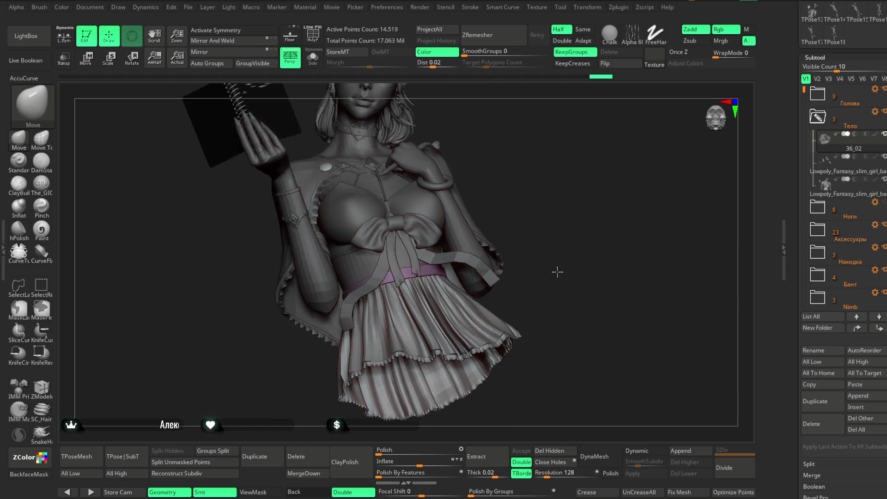
scroll(584, 235, down, 10)
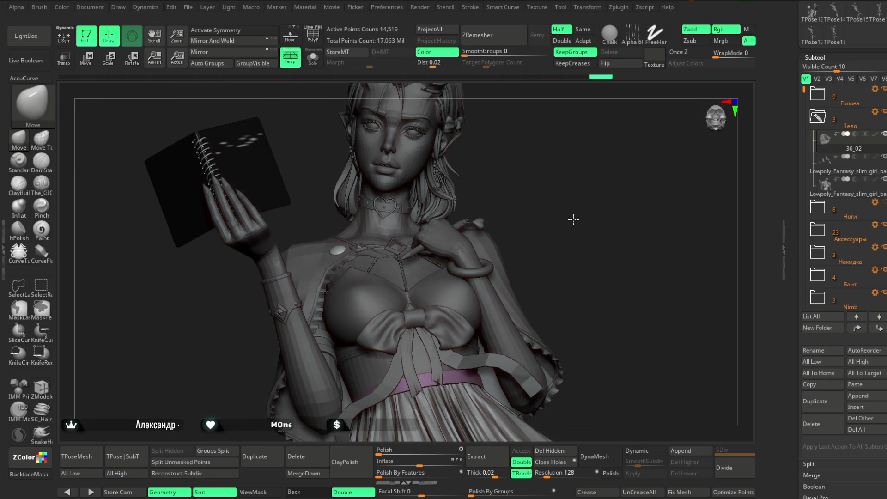
mouse_move(579, 211)
mouse_down()
mouse_move(573, 249)
mouse_move(628, 208)
mouse_move(539, 204)
mouse_move(578, 203)
mouse_move(505, 192)
mouse_move(538, 152)
mouse_move(498, 235)
mouse_up()
alt+click(499, 234)
key(space)
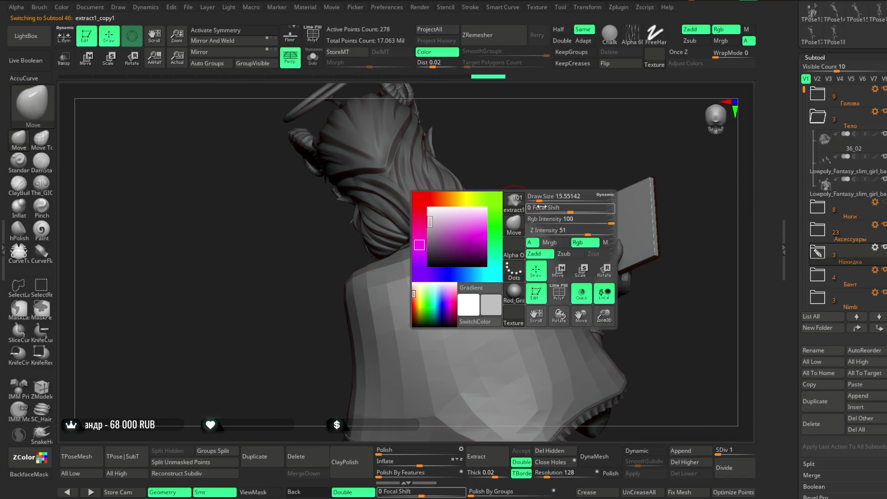
Step: Inspect the cape from side-back, shoulder and front views
drag(540, 195, 471, 269)
mouse_move(469, 233)
mouse_down()
mouse_move(504, 208)
mouse_move(518, 242)
mouse_up()
key(space)
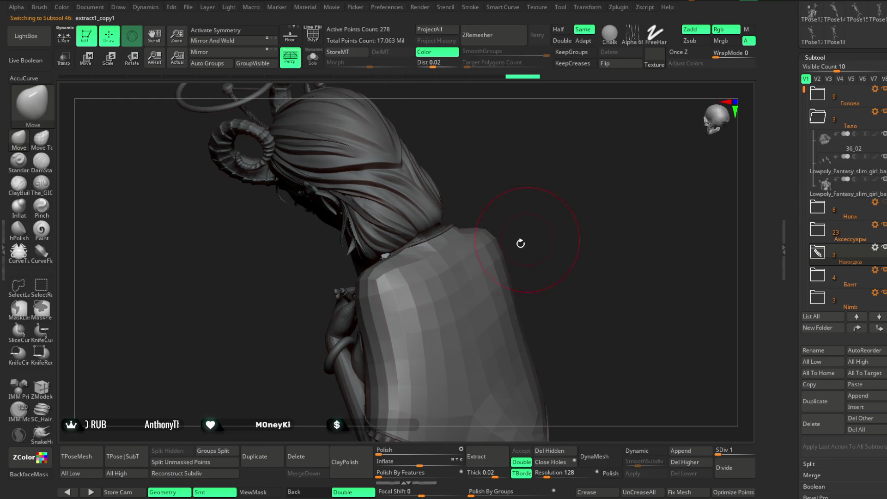
drag(589, 229, 436, 316)
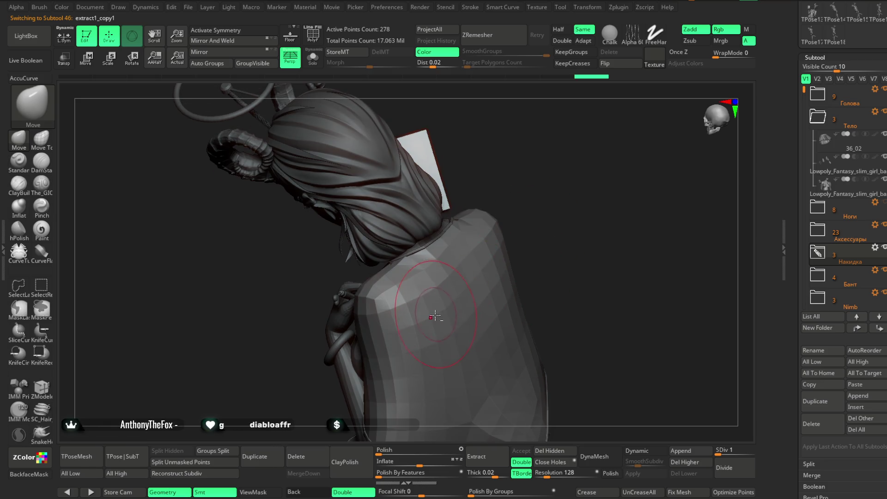
mouse_move(559, 250)
mouse_down()
mouse_move(555, 208)
mouse_move(443, 296)
mouse_up()
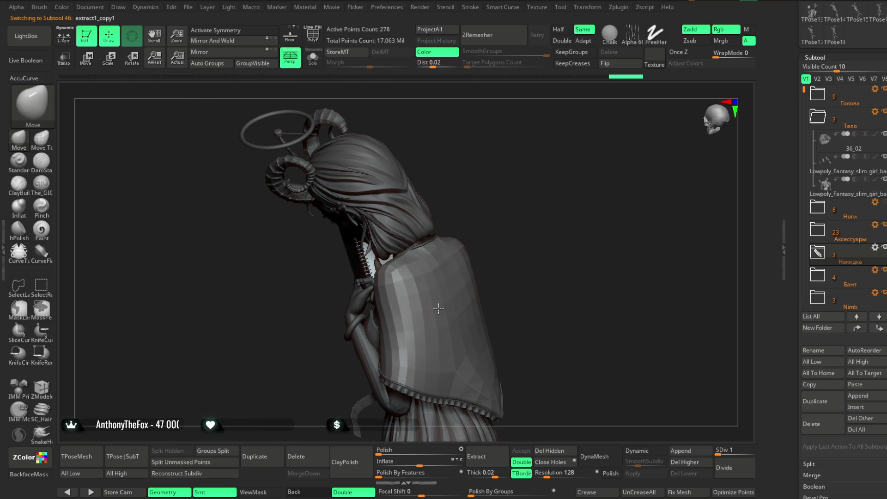
mouse_move(514, 240)
mouse_down()
mouse_move(556, 212)
mouse_move(532, 216)
mouse_move(630, 298)
mouse_up()
key(space)
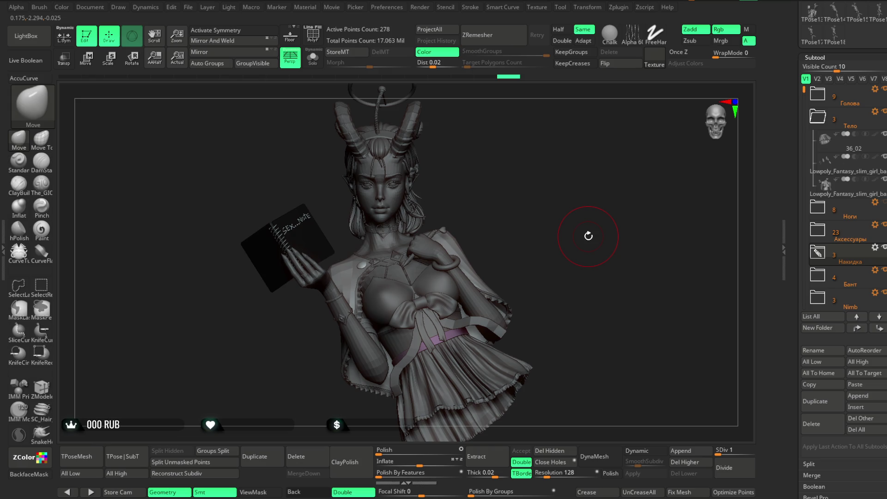
mouse_move(564, 194)
mouse_down()
mouse_move(529, 221)
mouse_move(535, 216)
mouse_move(527, 206)
mouse_move(531, 222)
mouse_move(522, 206)
mouse_move(535, 222)
mouse_move(538, 212)
mouse_move(498, 238)
mouse_move(440, 229)
mouse_move(683, 162)
mouse_up()
right_click(521, 214)
right_click(530, 226)
mouse_move(406, 249)
mouse_down()
mouse_move(567, 166)
mouse_move(438, 231)
mouse_move(376, 291)
mouse_move(369, 252)
mouse_move(483, 234)
mouse_move(476, 259)
mouse_up()
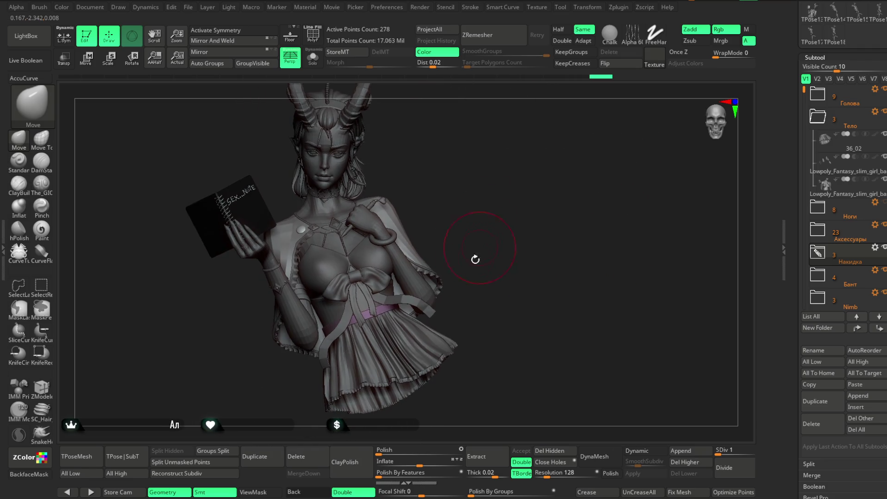
alt+click(444, 327)
Step: Shrink the Move brush Draw Size and nudge the skirt's front hem edges
scroll(475, 271, up, 5)
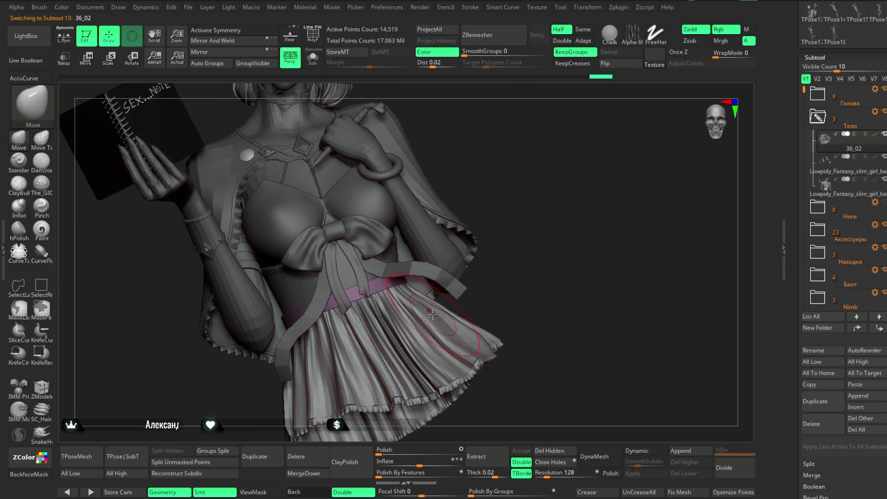
key(space)
mouse_move(461, 303)
right_down()
mouse_move(469, 328)
mouse_move(511, 287)
mouse_move(528, 285)
right_up()
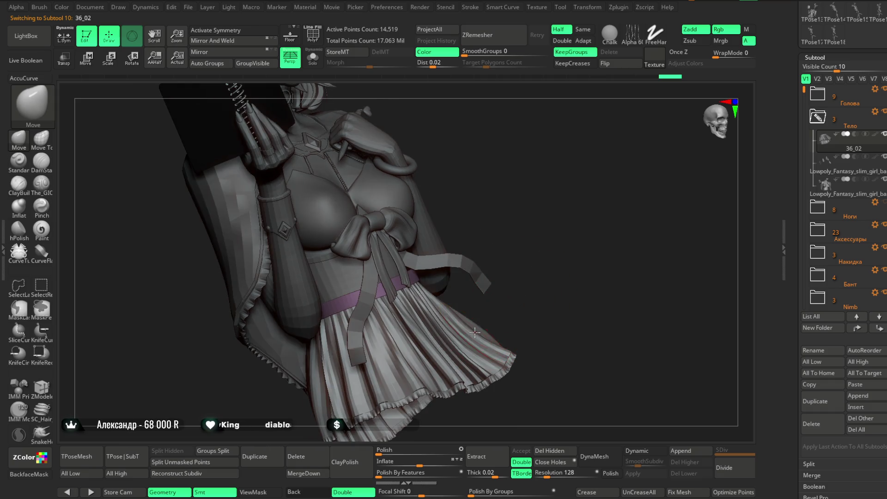
mouse_move(489, 339)
right_down()
mouse_move(511, 283)
mouse_move(510, 303)
right_up()
key(space)
drag(546, 298, 539, 298)
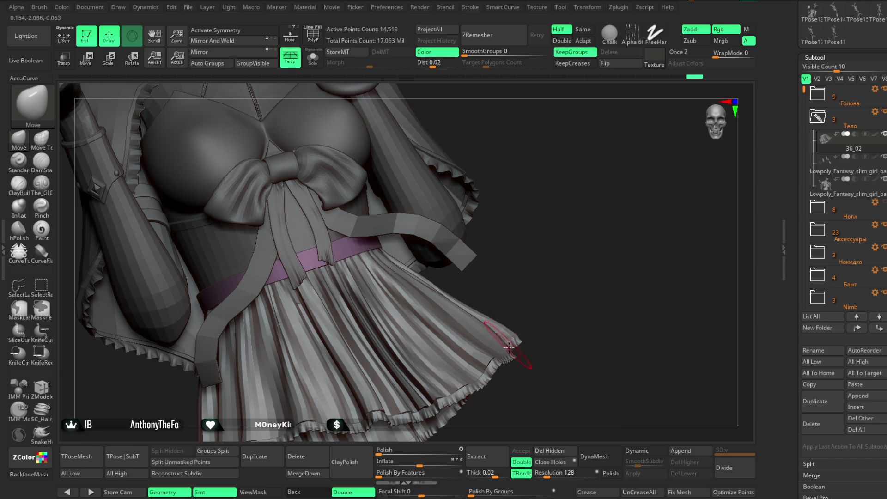
mouse_move(508, 348)
right_down()
mouse_move(538, 273)
mouse_move(511, 279)
right_up()
Step: Shape the hem beneath the cape from below and side angles, lowering the brush size further
key(space)
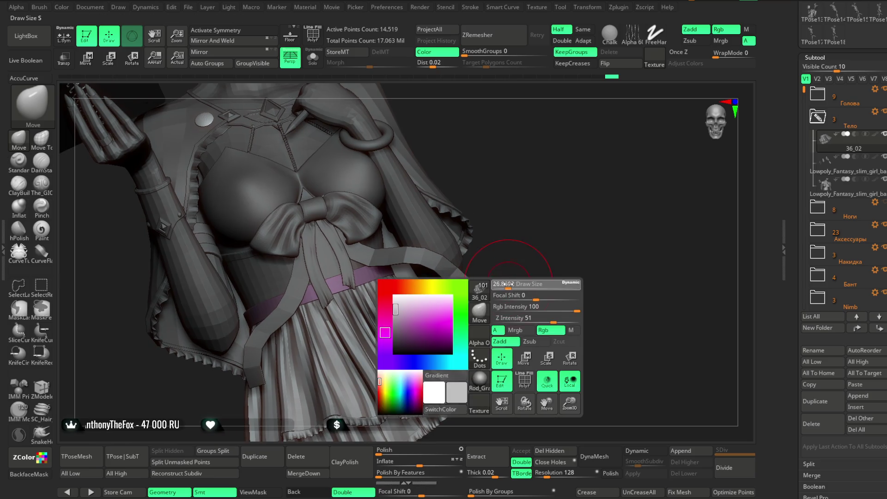
mouse_move(436, 308)
right_down()
mouse_move(418, 293)
mouse_move(364, 300)
mouse_move(383, 330)
mouse_move(372, 299)
mouse_move(475, 297)
mouse_move(456, 293)
mouse_move(413, 330)
mouse_move(511, 250)
mouse_move(492, 294)
mouse_move(517, 261)
mouse_move(507, 263)
mouse_move(517, 284)
mouse_move(517, 269)
mouse_move(586, 194)
mouse_move(534, 255)
right_up()
key(space)
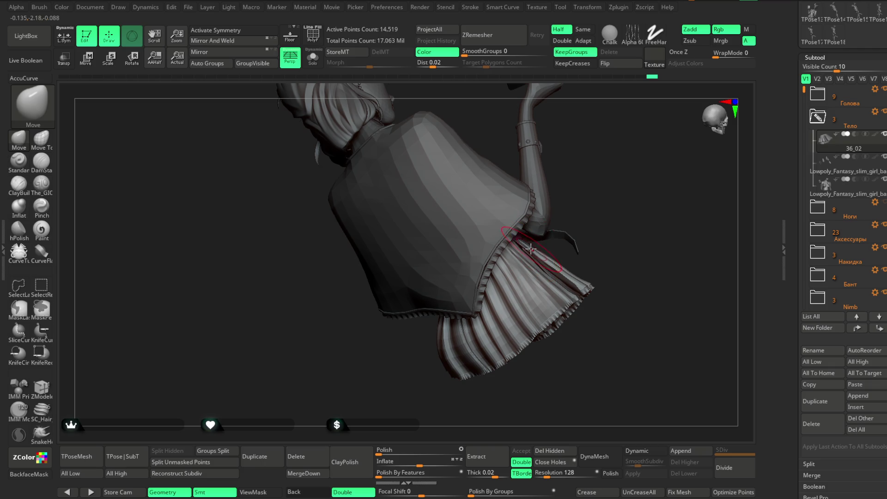
mouse_move(574, 220)
right_down()
mouse_move(550, 231)
mouse_move(540, 265)
right_up()
key(space)
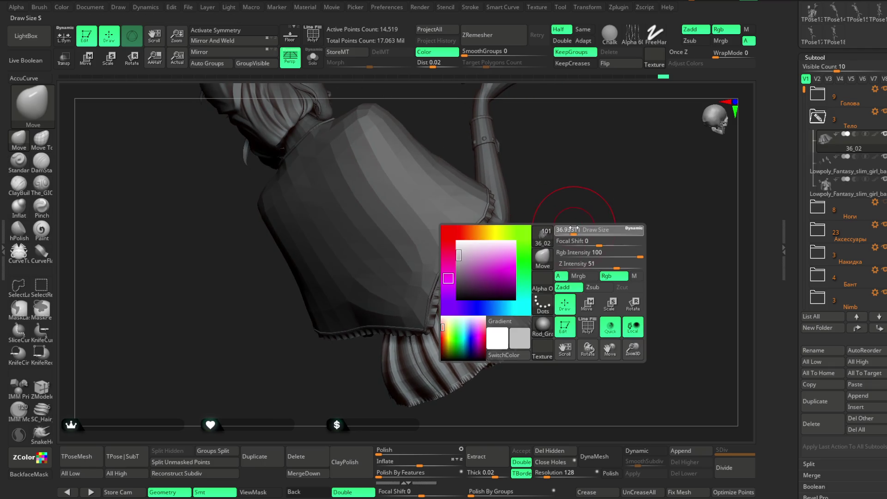
mouse_move(561, 228)
right_down()
mouse_move(437, 283)
mouse_move(425, 300)
mouse_move(512, 271)
mouse_move(423, 303)
mouse_move(489, 279)
mouse_move(478, 312)
mouse_move(429, 282)
mouse_move(617, 222)
mouse_move(592, 231)
mouse_move(568, 196)
mouse_move(549, 193)
right_up()
key(space)
drag(583, 190, 572, 190)
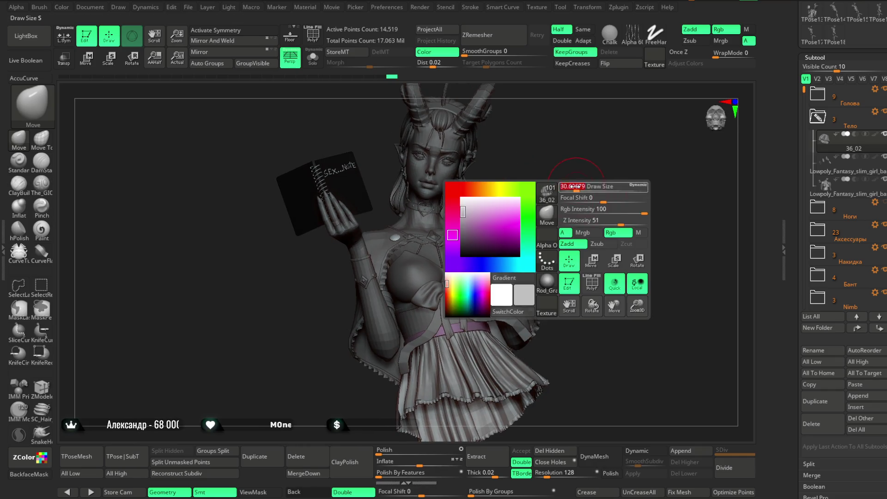
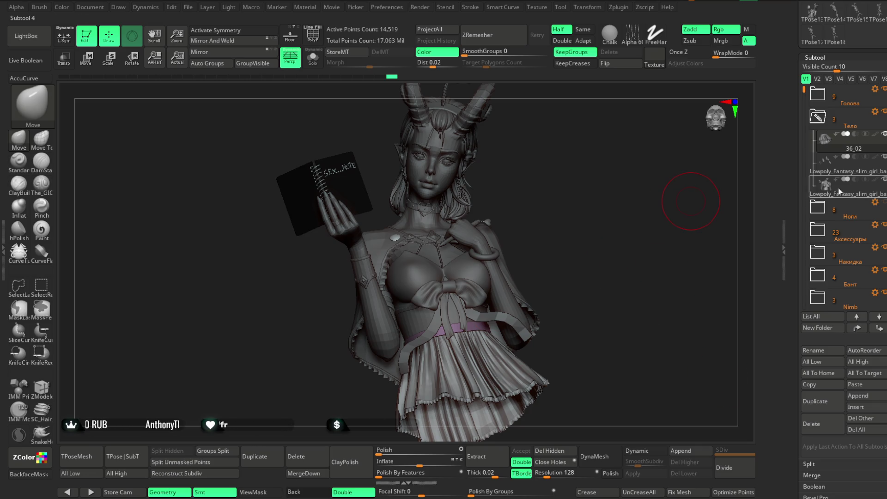
Step: Append a Plane3D subtool and make PM3D_Plane3D1_3 the active subtool
drag(798, 91, 797, 267)
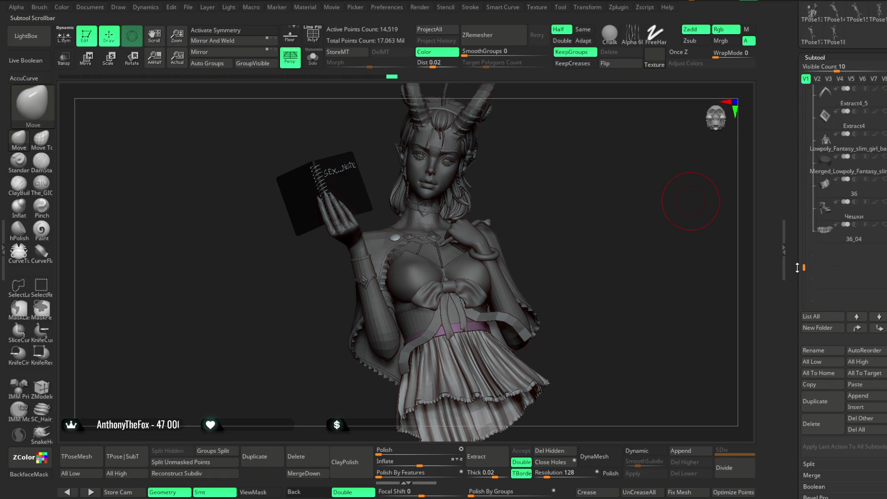
click(681, 450)
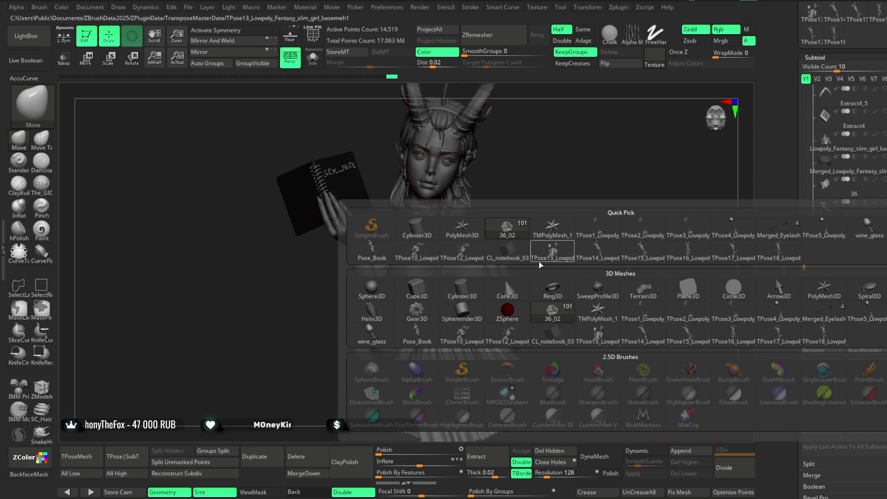
click(681, 290)
scroll(605, 238, down, 5)
mouse_move(598, 238)
mouse_down()
mouse_move(626, 192)
mouse_move(581, 187)
mouse_move(479, 358)
mouse_up()
alt+click(479, 358)
Step: Frame the plane front-on and subdivide it to SDiv 4
mouse_move(542, 240)
alt+mouse_down()
mouse_move(575, 195)
mouse_move(583, 157)
alt+mouse_up()
click(724, 467)
click(724, 468)
click(724, 468)
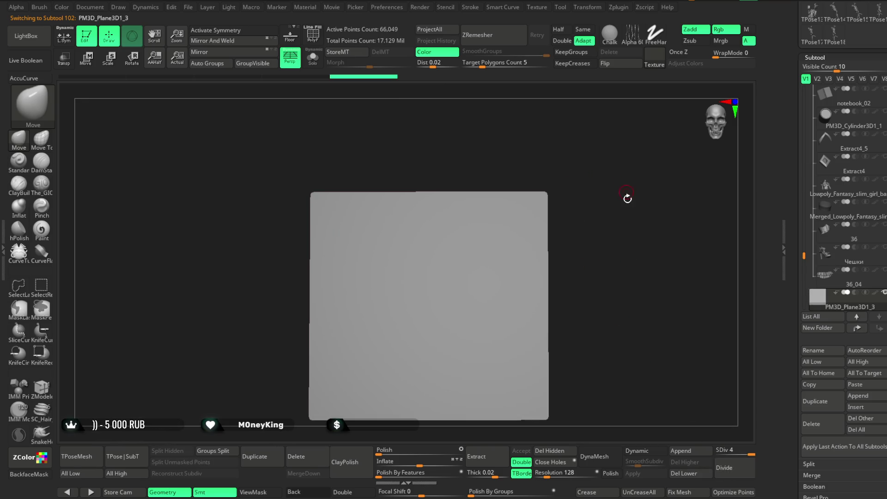
Step: Subdivide the plane up to level 6 with Ctrl+D and browse the Alpha palette
key(ctrl+d)
key(ctrl+d)
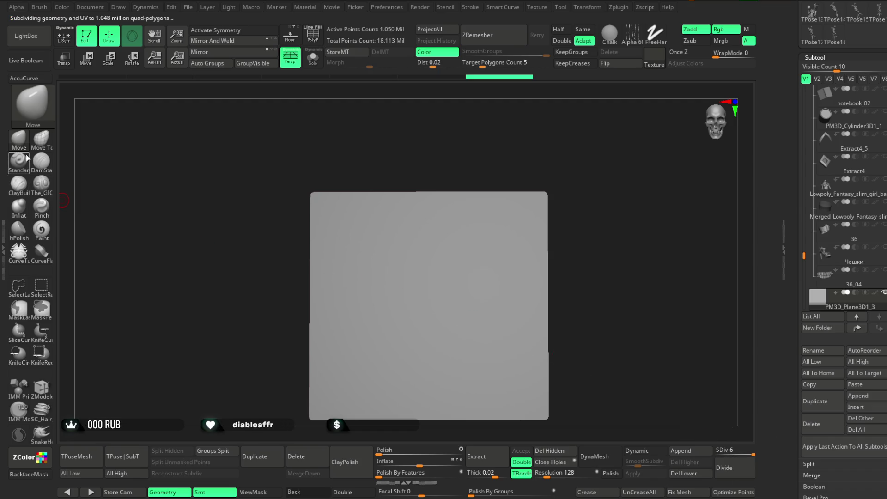
key(ctrl)
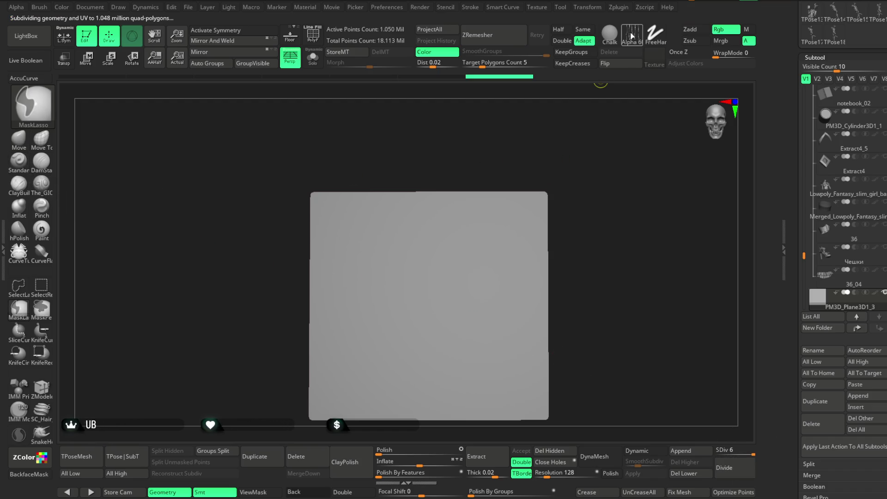
mouse_move(632, 36)
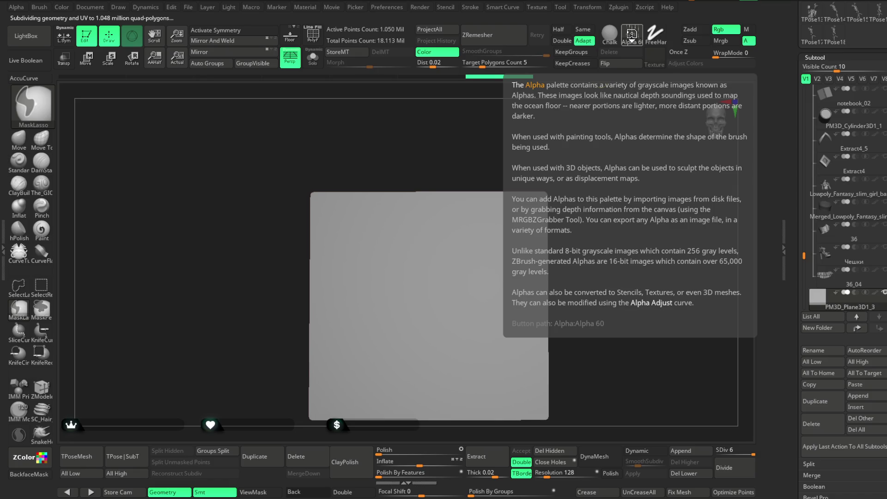
click(631, 36)
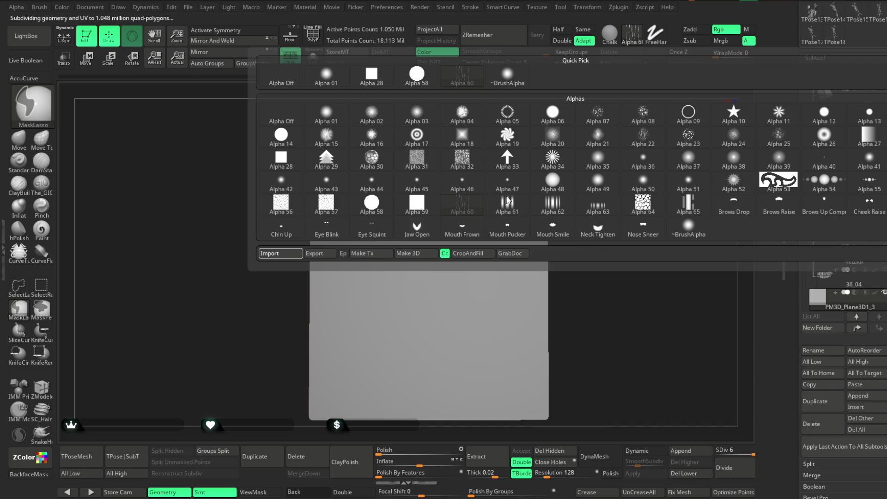
click(574, 271)
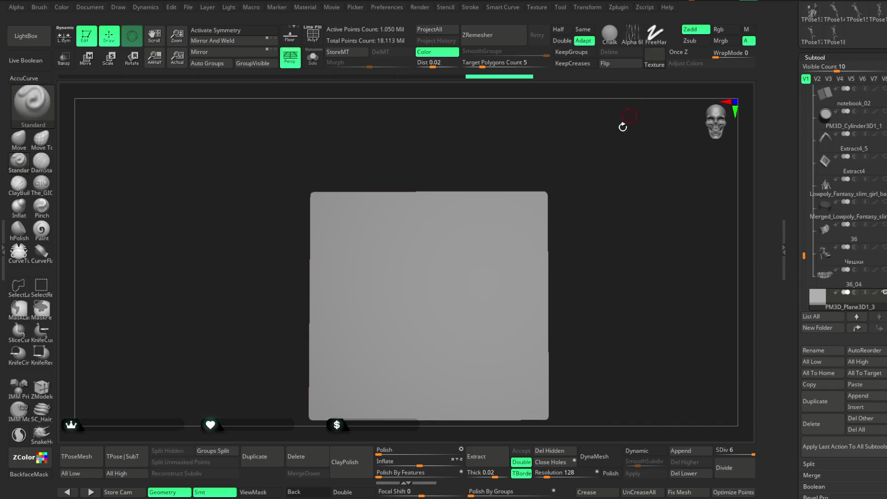
key(ctrl)
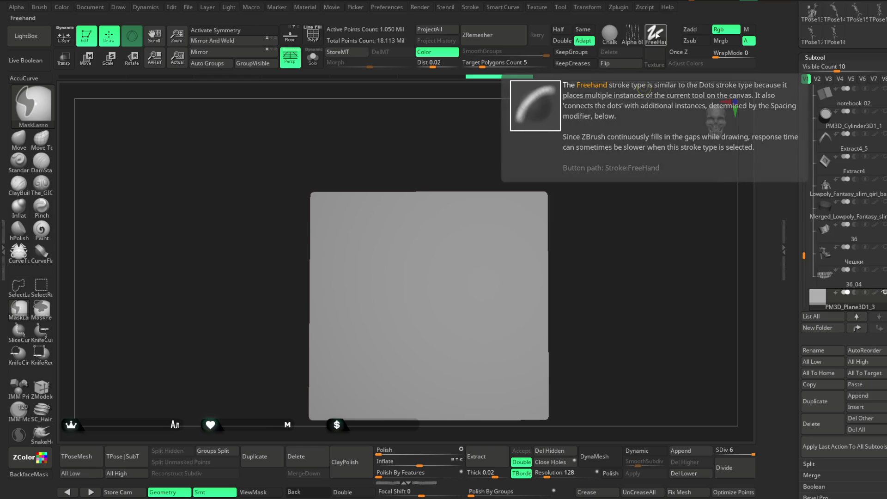
Step: Set the stroke to DragRect and choose the interlocking CC logo alpha
click(656, 35)
click(564, 75)
click(632, 35)
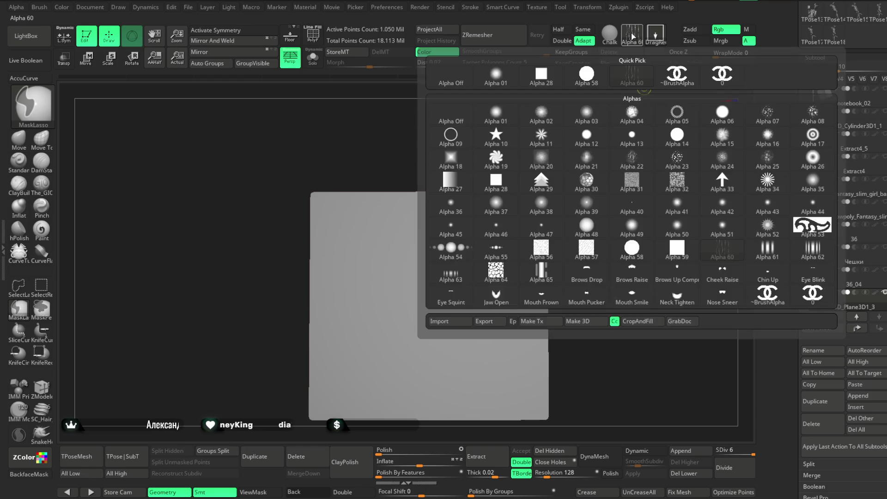
click(812, 294)
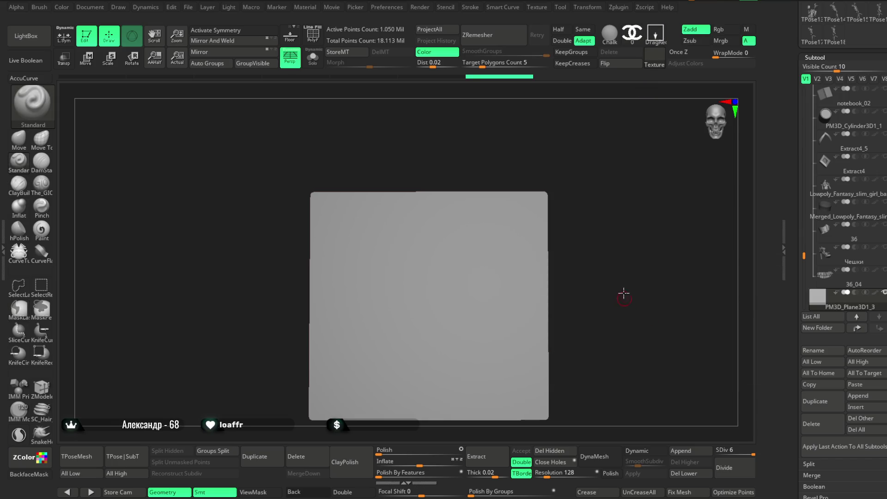
Step: Mask a large CC logo across the plane with Focal Shift -100 for hard edges
ctrl+drag(439, 240, 438, 318)
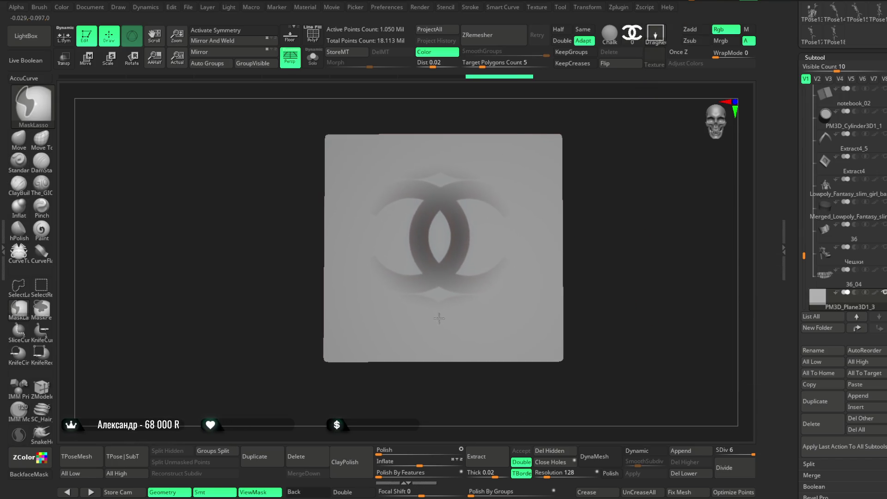
key(ctrl+z)
drag(416, 492, 378, 492)
ctrl+drag(444, 237, 445, 386)
Step: Set Extract thickness to 0 and hide the backing plane subtool
alt+drag(604, 151, 507, 237)
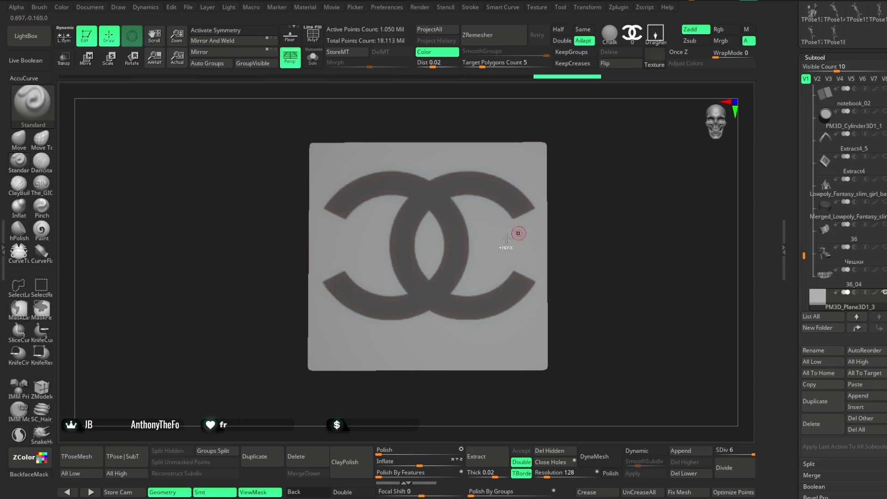
mouse_move(554, 166)
alt+mouse_down()
mouse_move(584, 154)
mouse_move(554, 240)
alt+mouse_up()
click(486, 473)
text(0)
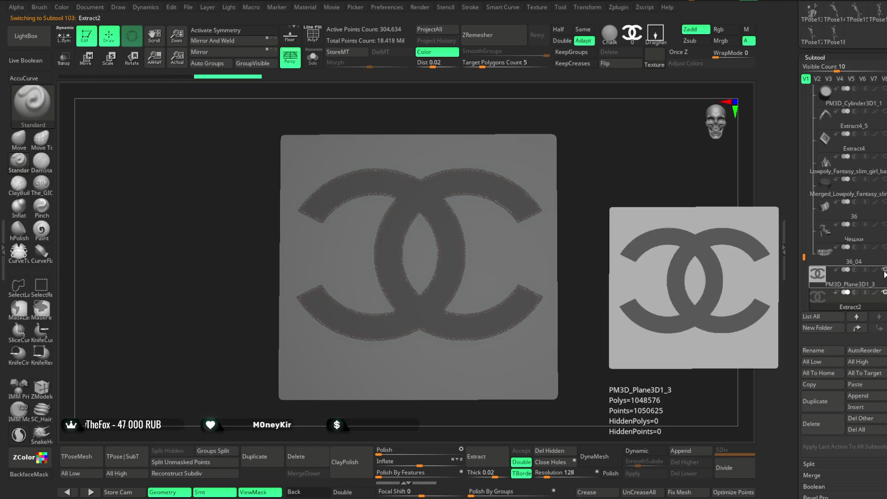
click(882, 271)
Step: Collapse the Ноги and Накидка subtool folders and expand Аксессуары
mouse_move(639, 233)
mouse_down()
mouse_move(594, 217)
mouse_move(607, 209)
mouse_move(607, 223)
mouse_move(600, 191)
mouse_up()
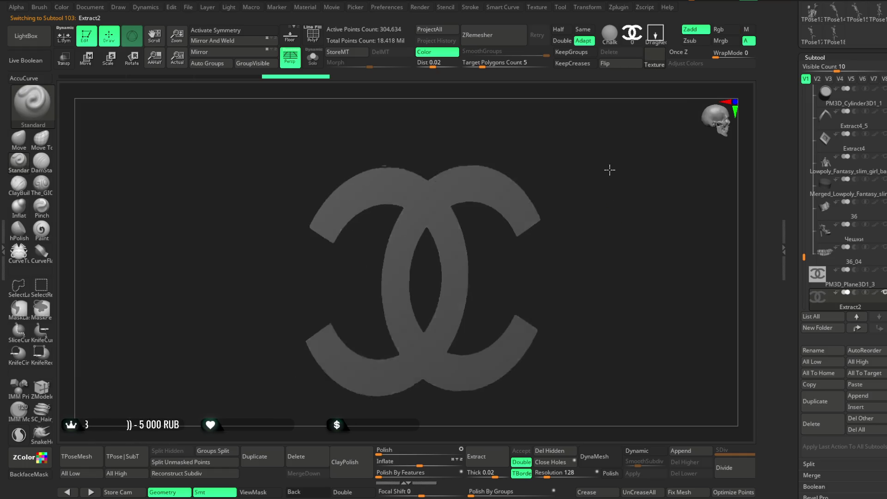
scroll(839, 216, up, 5)
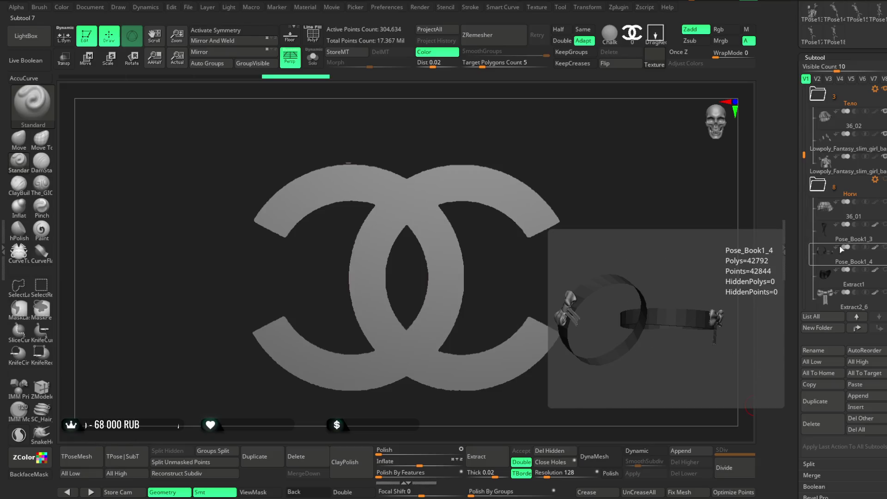
click(818, 185)
scroll(818, 186, down, 2)
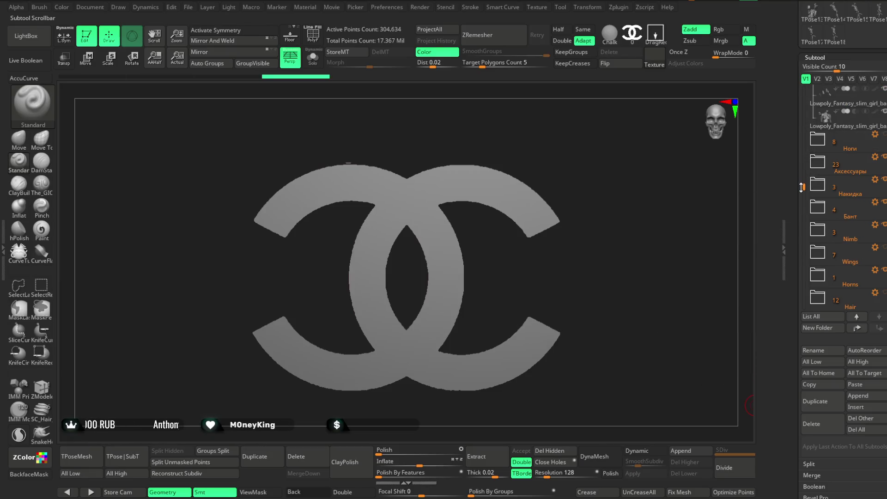
click(818, 162)
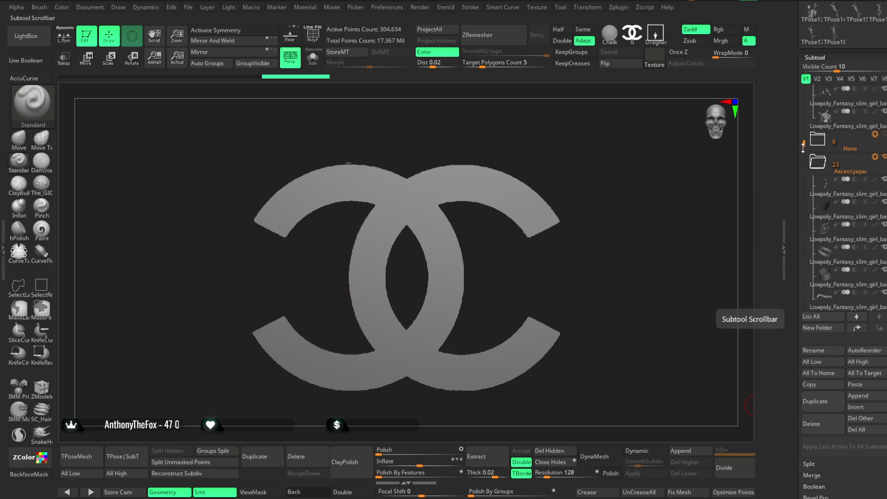
drag(804, 142, 803, 159)
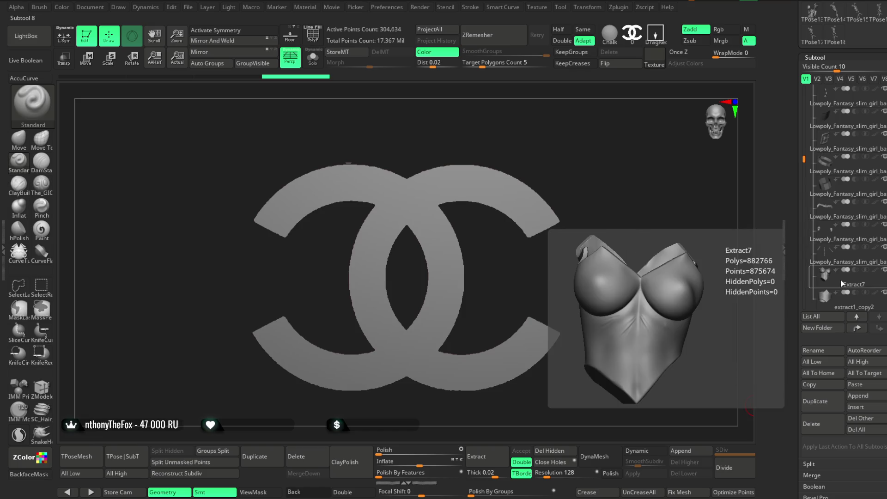
drag(803, 160, 804, 235)
mouse_move(847, 238)
click(818, 211)
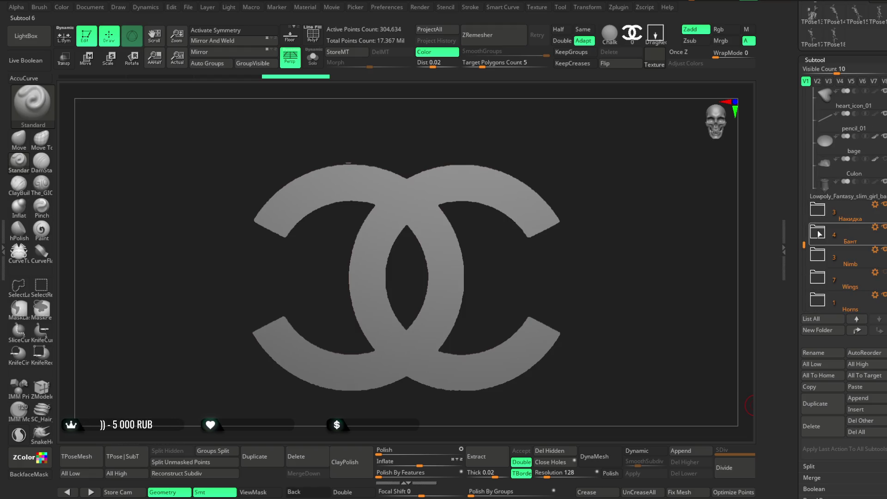
drag(804, 235, 804, 242)
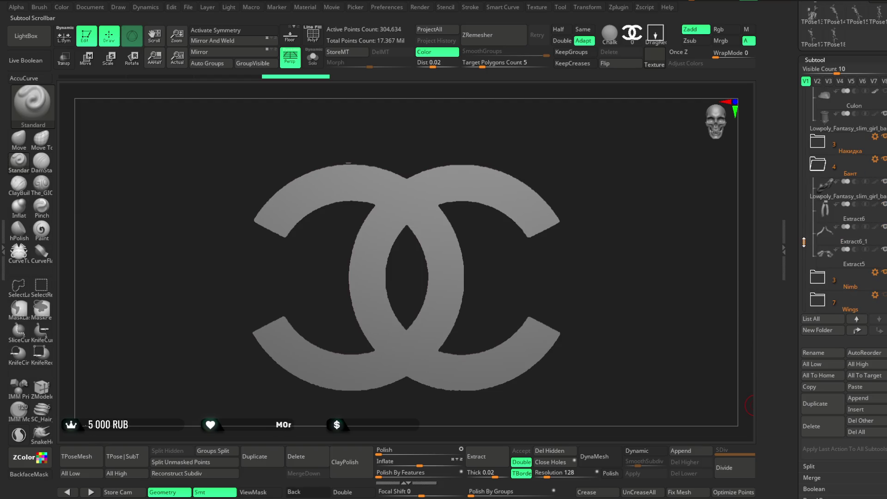
Step: Collapse Бант, expand Nimb and Wings, and select Extract3_6
click(817, 169)
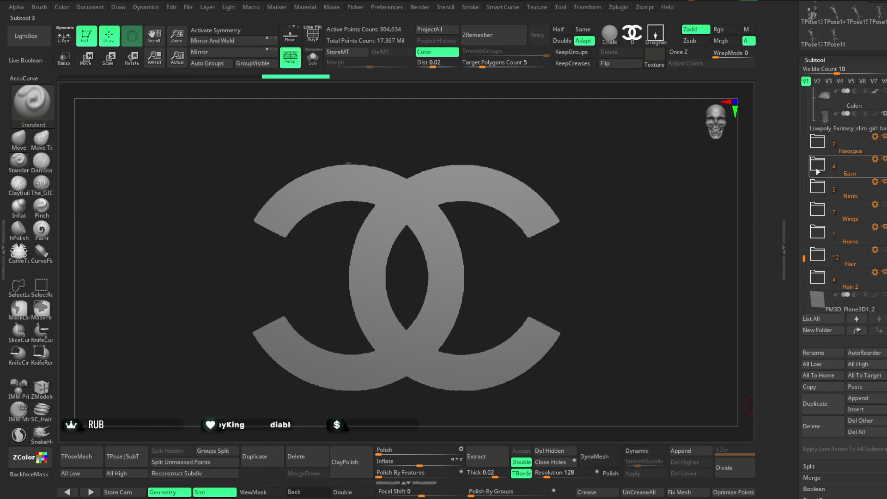
click(816, 193)
mouse_move(841, 218)
mouse_move(835, 256)
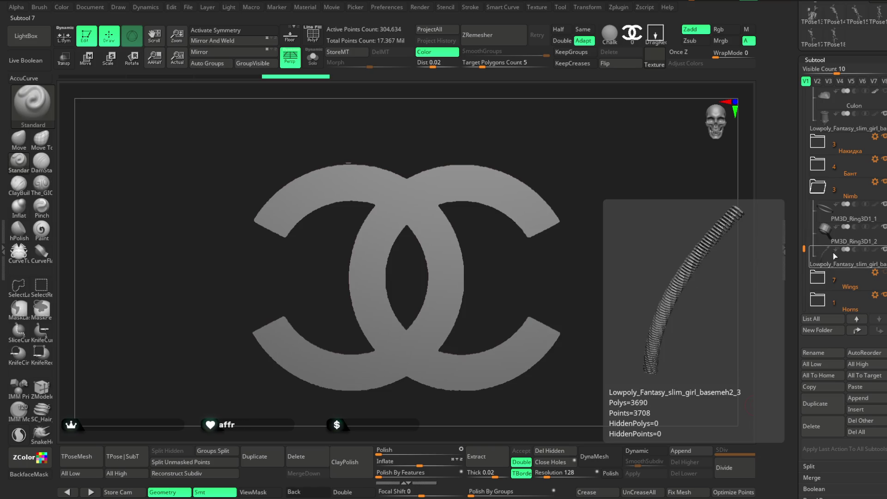
click(817, 277)
scroll(843, 262, down, 2)
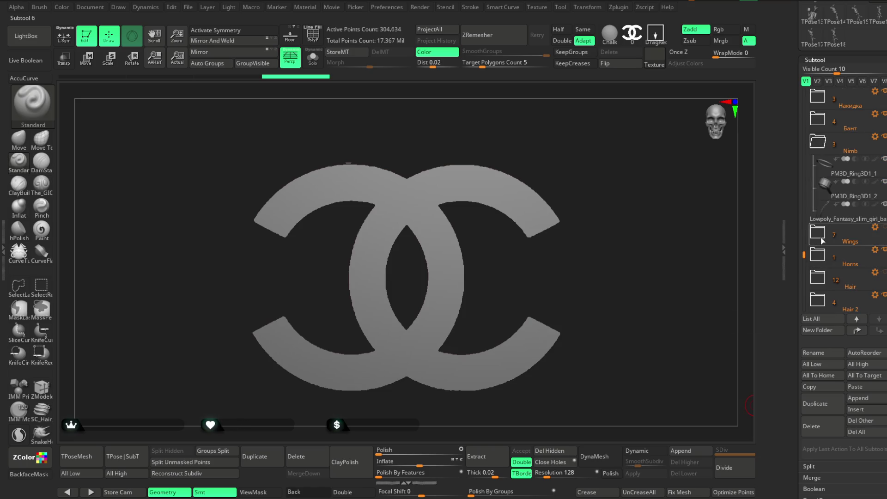
drag(803, 239, 804, 249)
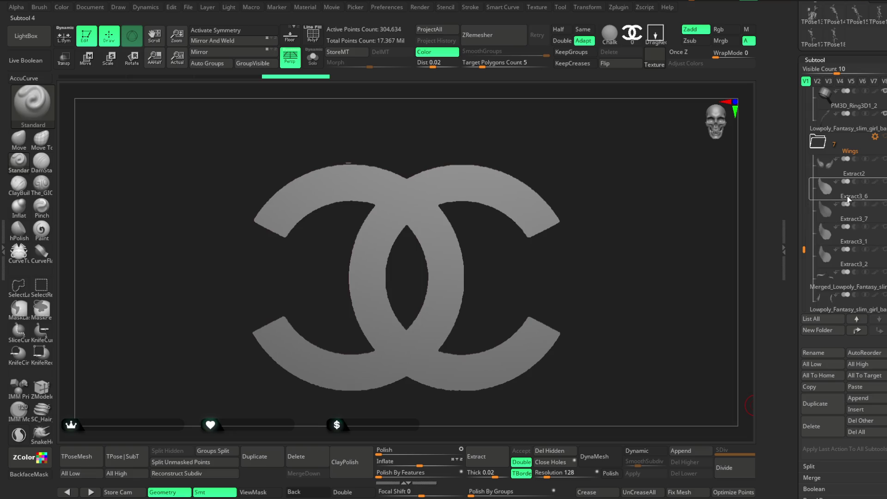
mouse_move(848, 198)
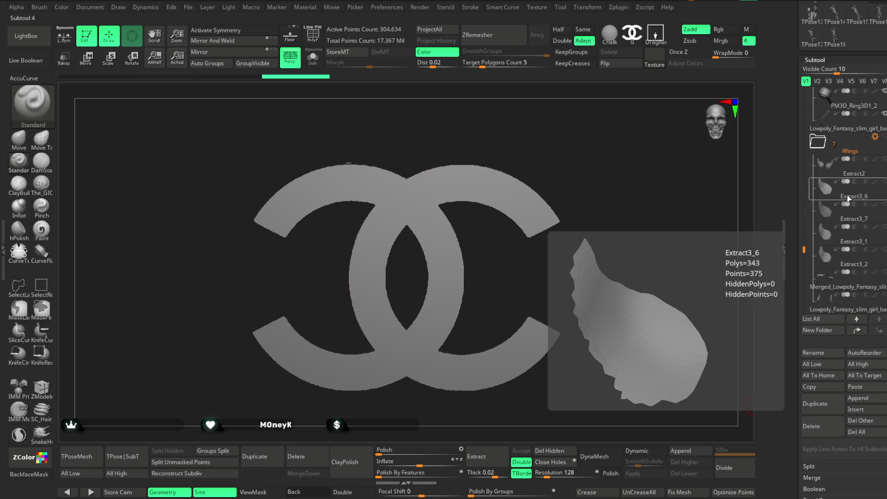
click(848, 198)
Step: Delete wing pieces Extract3_6, Extract3_7, Extract3_1 and Extract3_2, confirming each
click(811, 426)
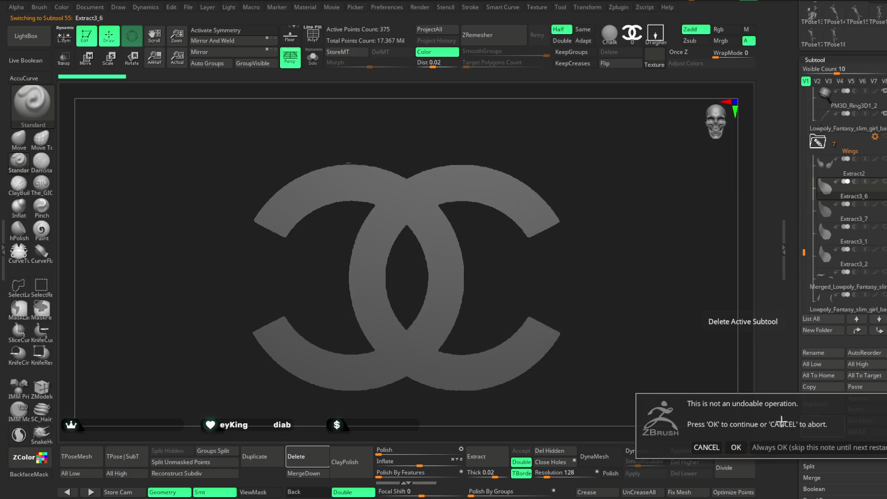
click(737, 447)
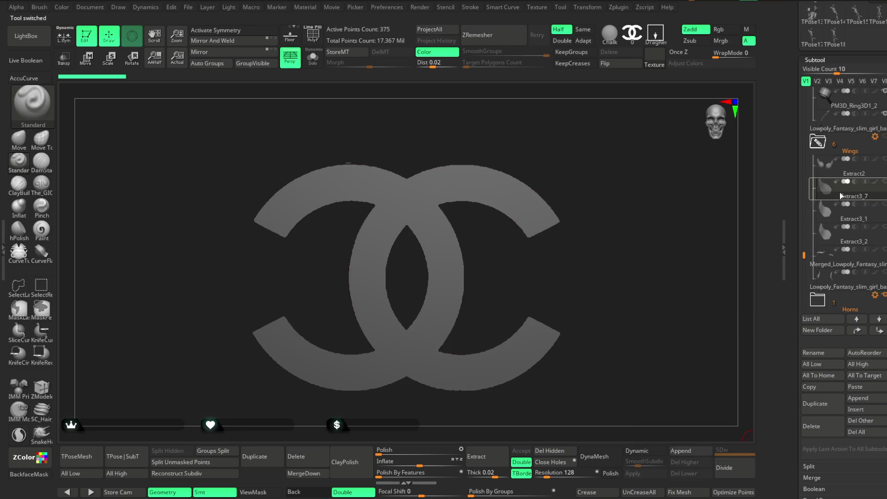
click(841, 195)
click(811, 426)
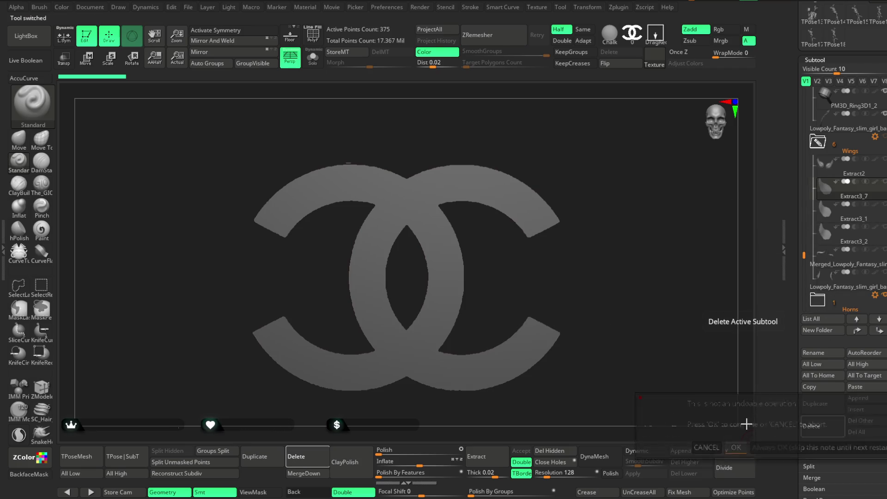
click(735, 448)
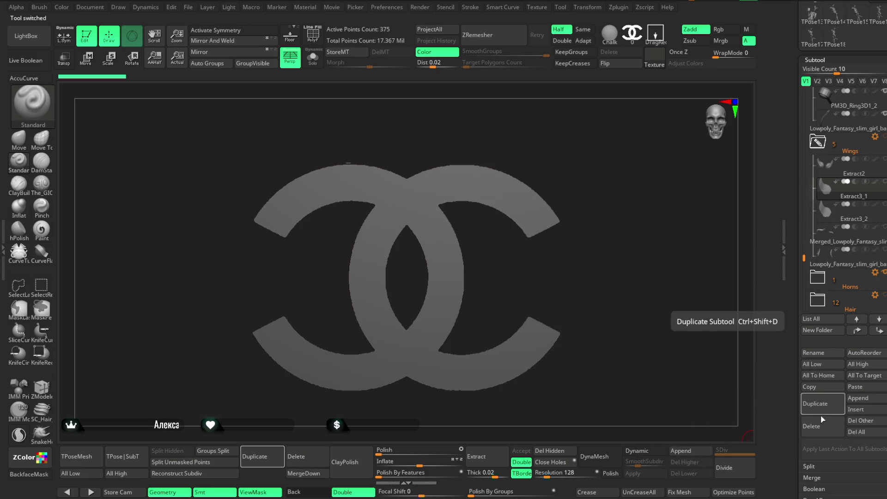
click(811, 426)
click(736, 447)
click(813, 426)
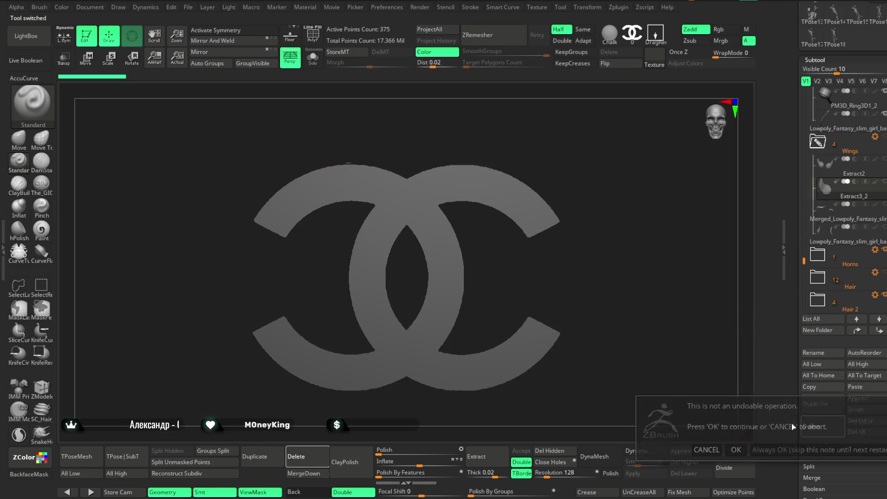
click(736, 447)
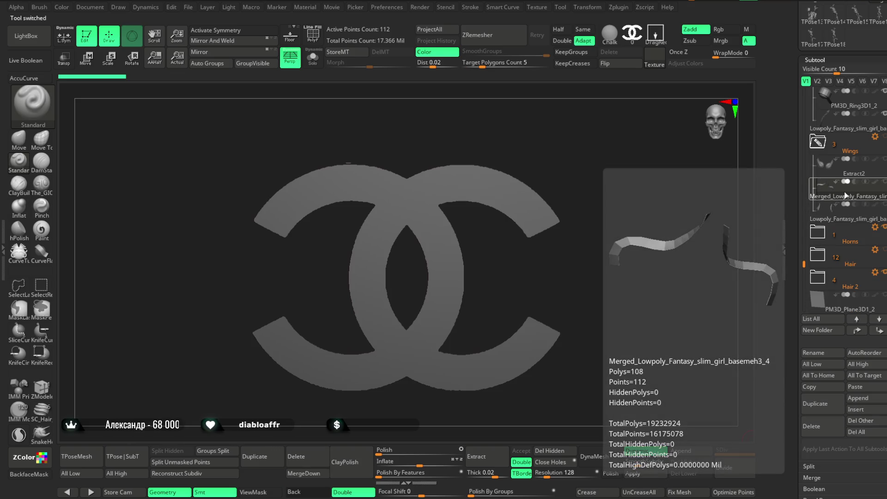
Step: Collapse the Wings folder and briefly expand then collapse the Horns folder
click(817, 141)
click(817, 166)
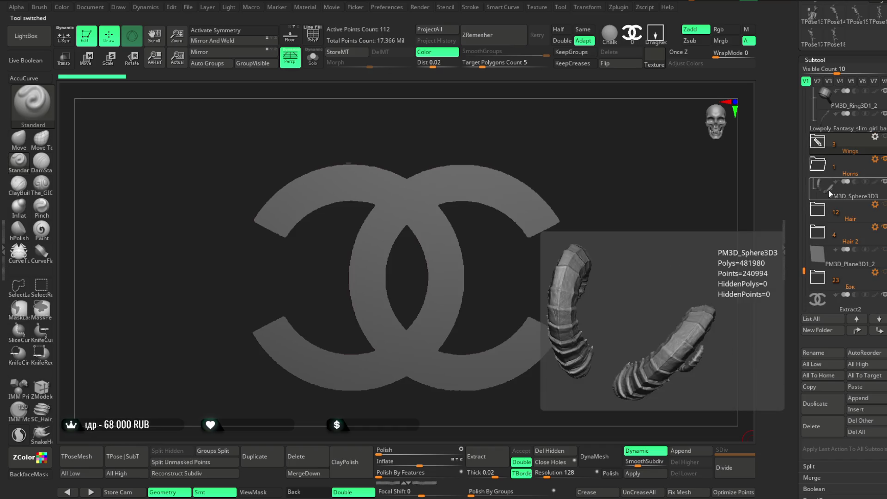
click(811, 168)
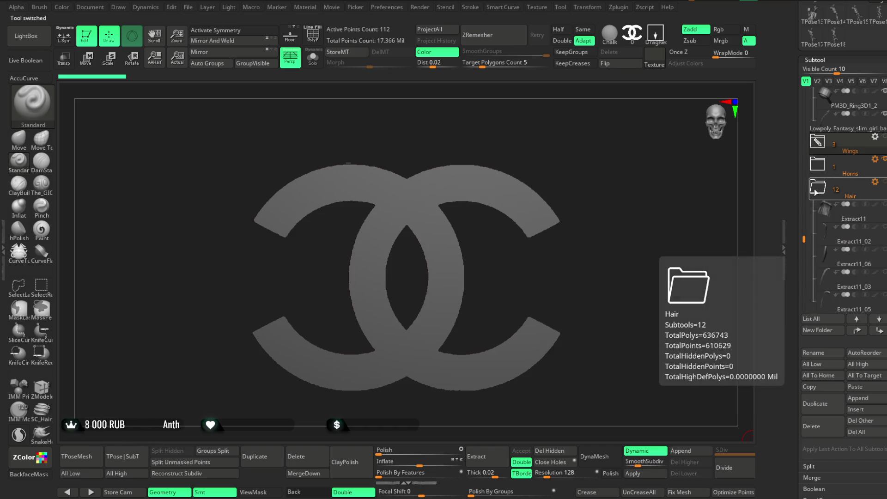
mouse_move(823, 218)
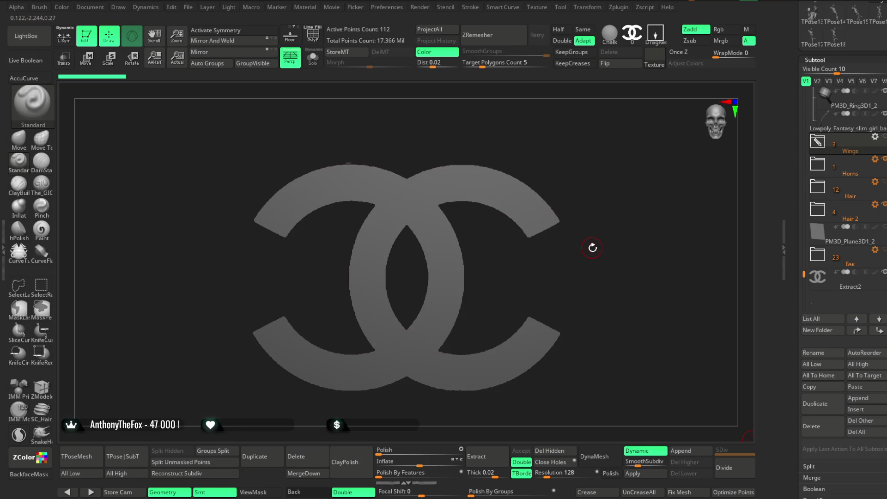
Step: Run ZRemesher on the logo with symmetry and toggle Solo view
mouse_move(601, 232)
mouse_down()
mouse_move(612, 225)
mouse_move(599, 172)
mouse_up()
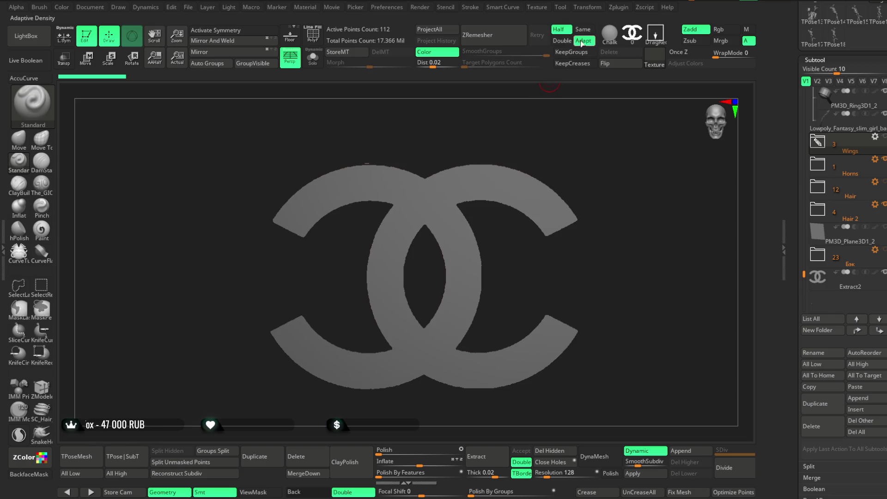
key(x)
click(506, 32)
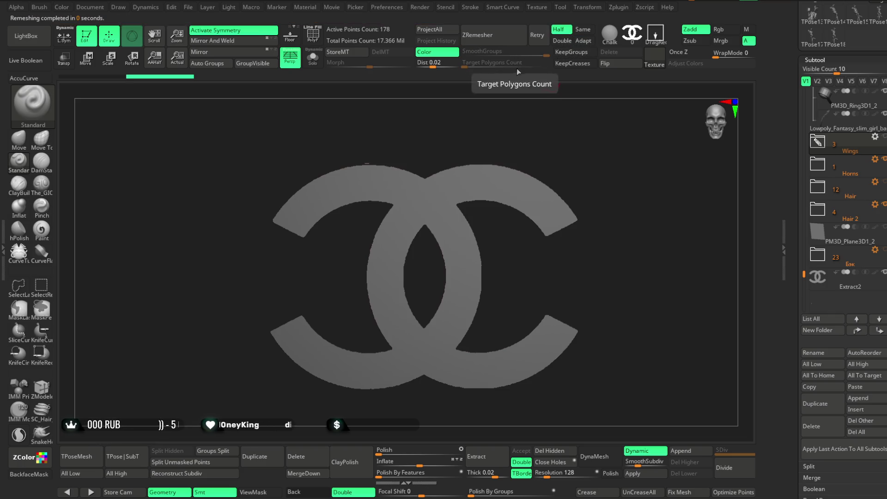
click(510, 35)
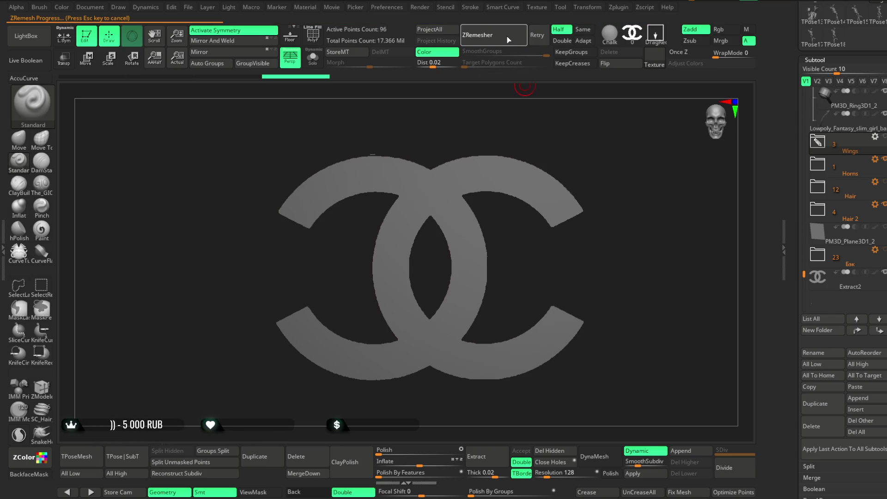
key(ctrl)
click(312, 57)
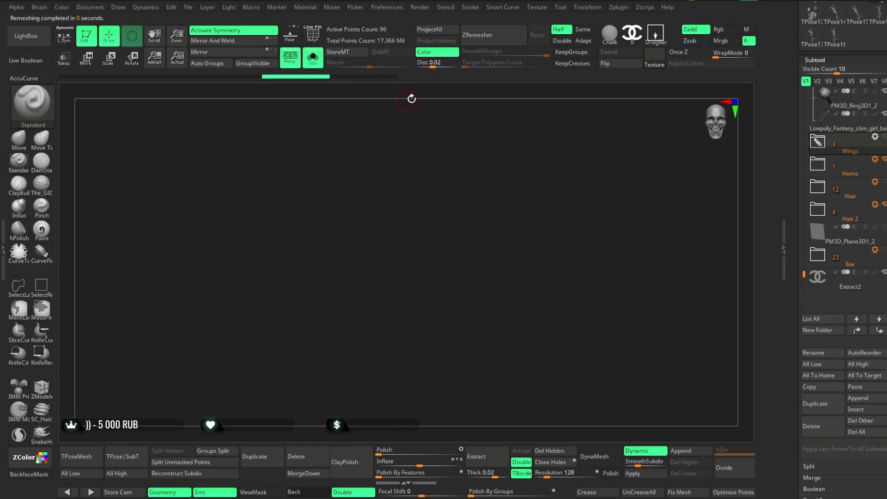
click(319, 66)
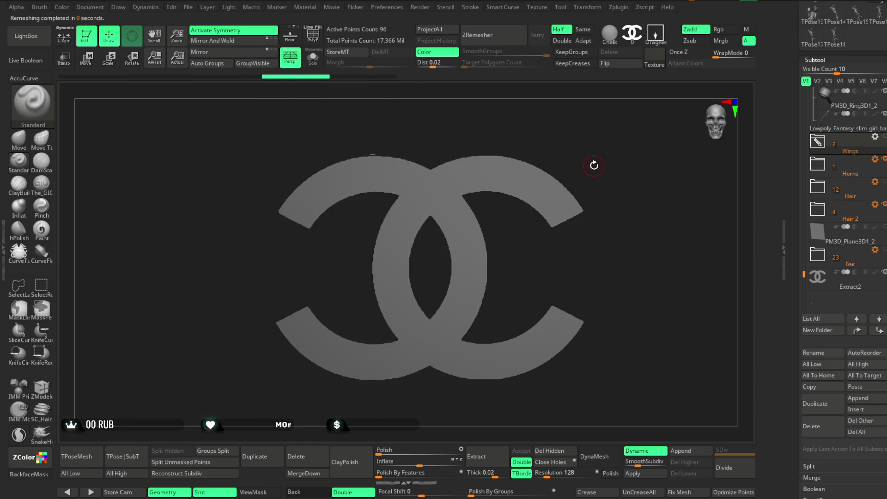
key(ctrl)
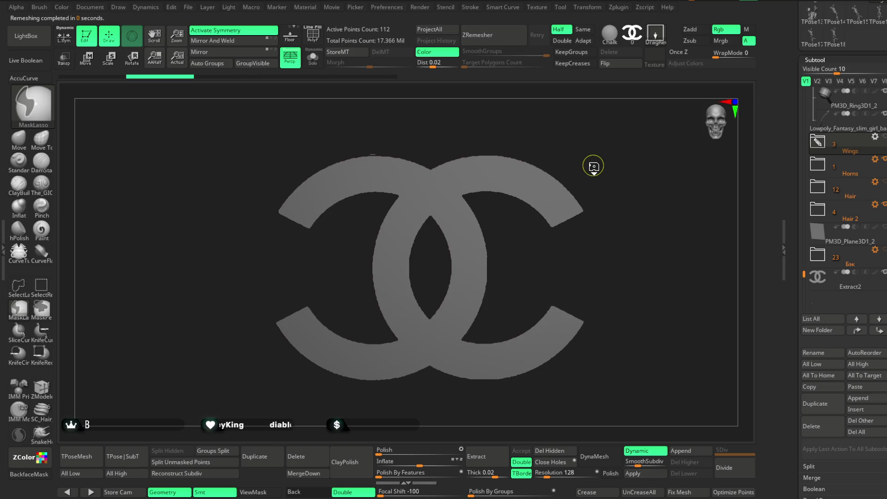
Step: Remesh the CC logo with Adapt and Half off and a lower target polygon count
alt+click(530, 174)
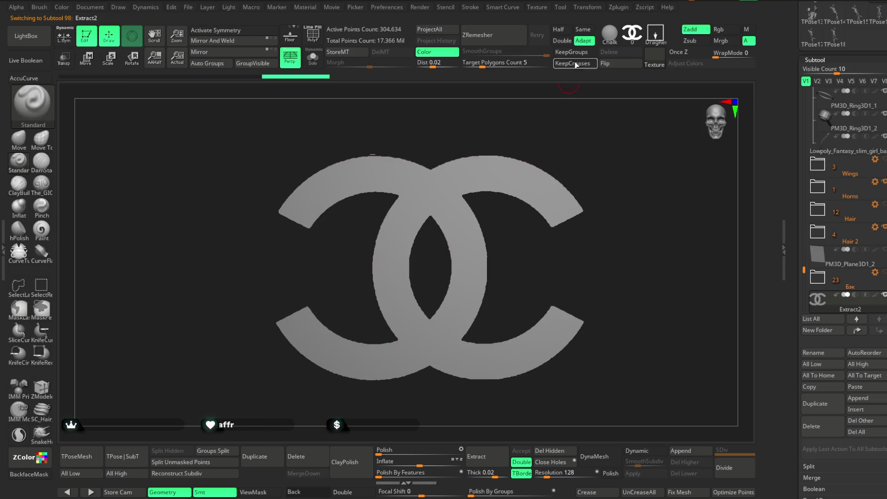
key(x)
click(583, 42)
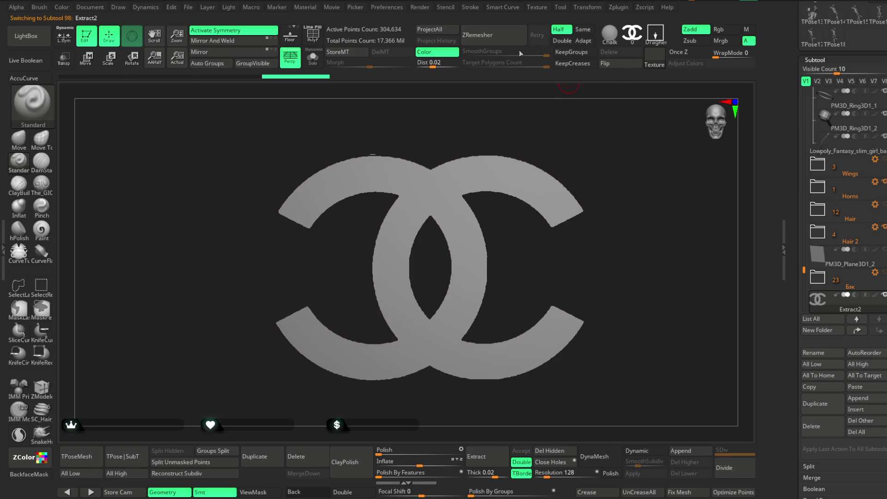
click(504, 40)
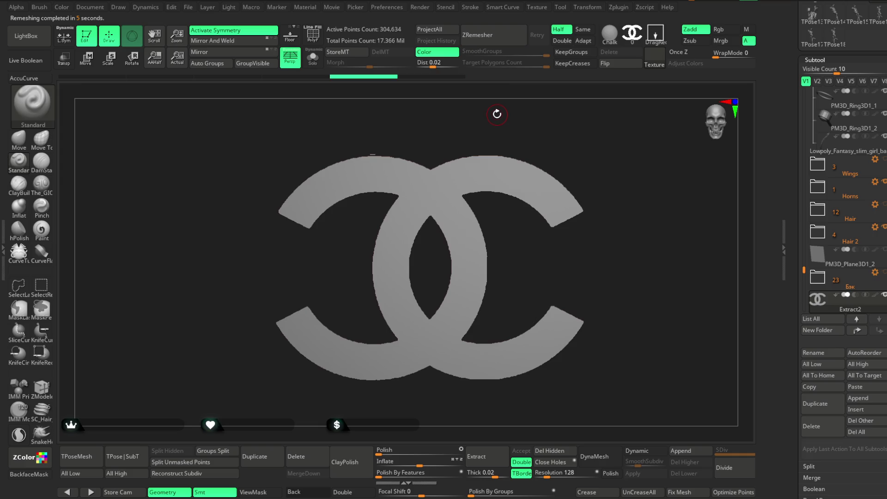
click(560, 29)
drag(545, 62, 485, 61)
click(496, 39)
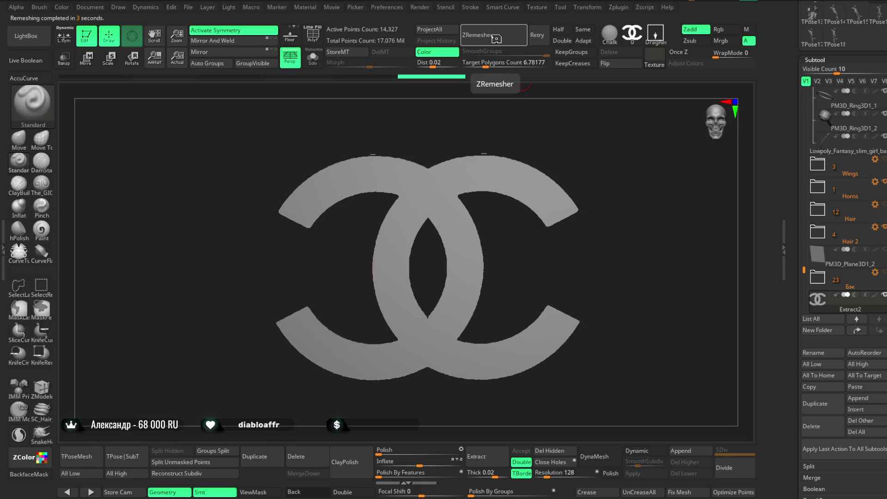
Step: Remesh again with Half enabled, then make the logo one polygroup with Auto Groups
click(313, 37)
click(556, 30)
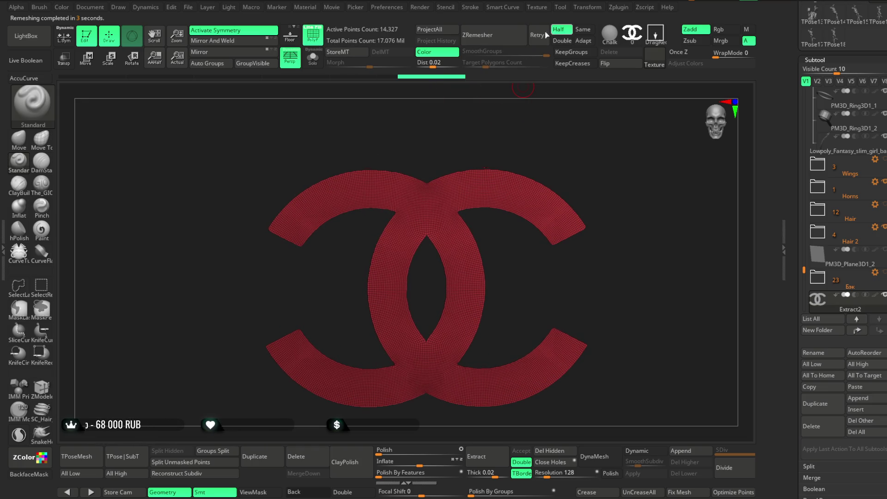
click(505, 38)
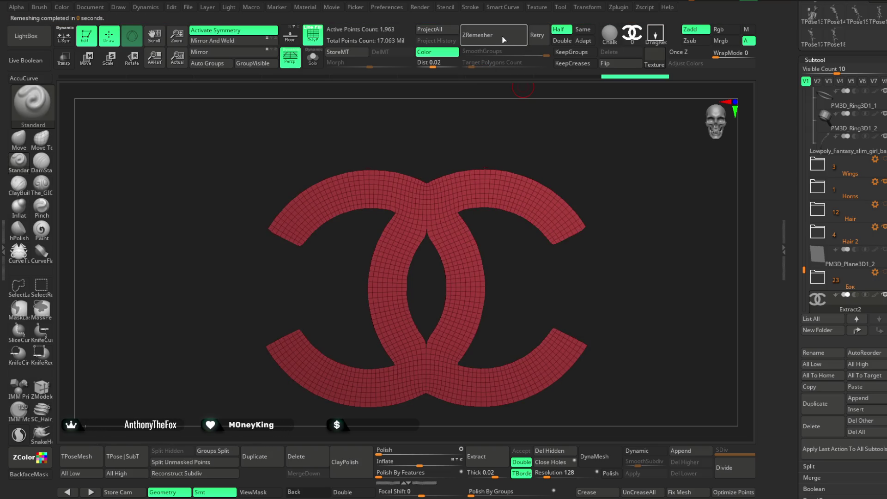
mouse_move(459, 117)
mouse_down()
mouse_move(511, 109)
mouse_move(520, 134)
mouse_move(515, 154)
mouse_move(526, 123)
mouse_up()
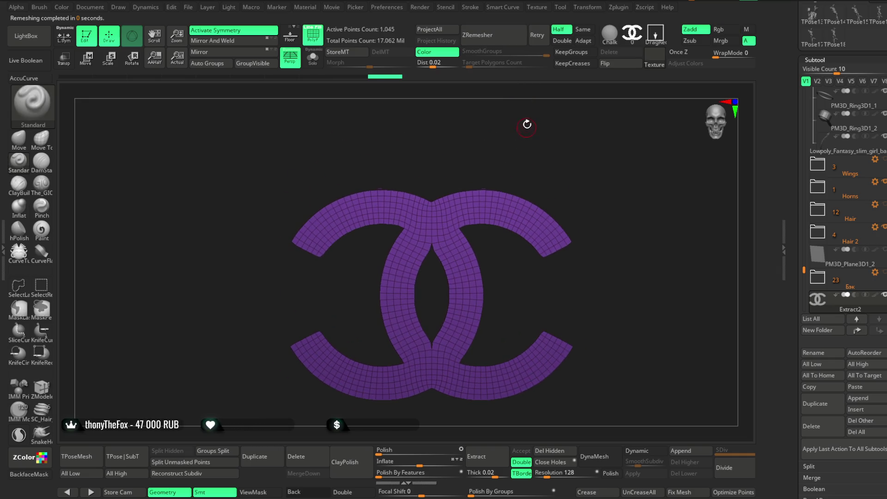
click(210, 63)
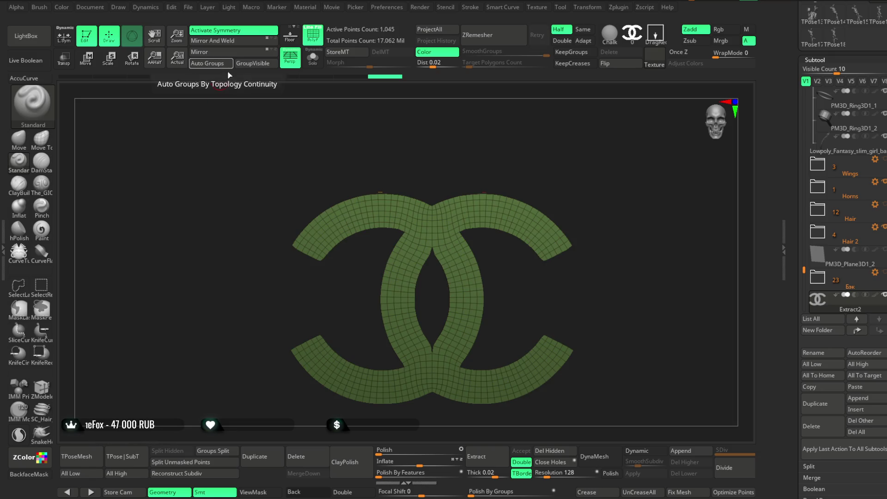
mouse_move(539, 386)
mouse_down()
mouse_move(630, 293)
mouse_move(519, 242)
mouse_up()
click(317, 64)
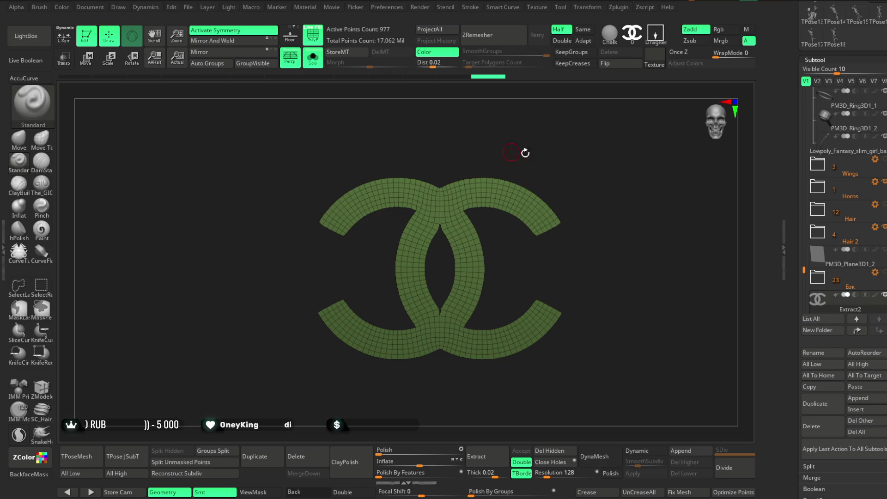
mouse_move(418, 140)
shift+mouse_down()
mouse_move(481, 140)
mouse_move(477, 133)
mouse_move(483, 144)
mouse_move(469, 140)
mouse_move(479, 135)
mouse_move(469, 148)
shift+mouse_up()
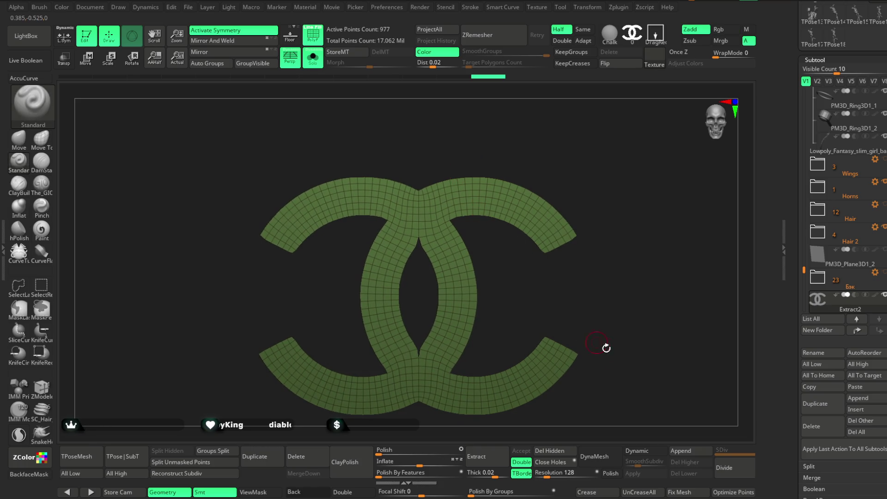
Step: Apply Dynamic Subdiv thickness 0.03451 with offset -100 to the CC logo
key(d)
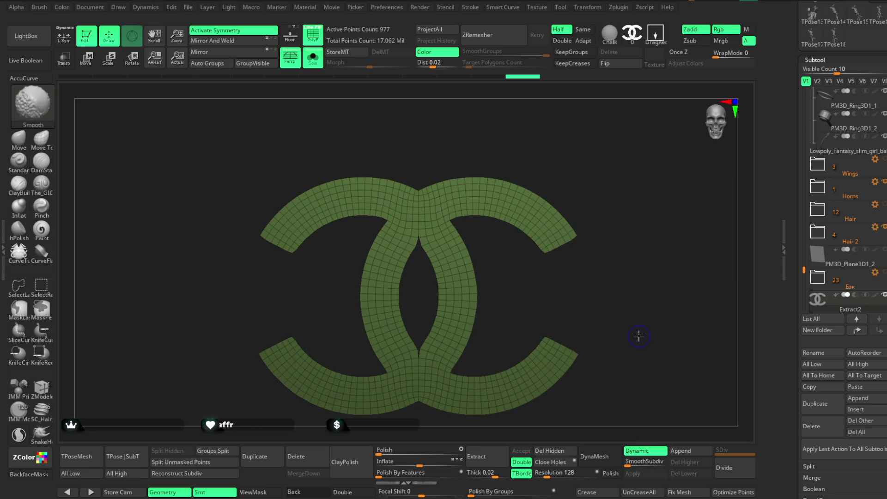
scroll(828, 294, down, 10)
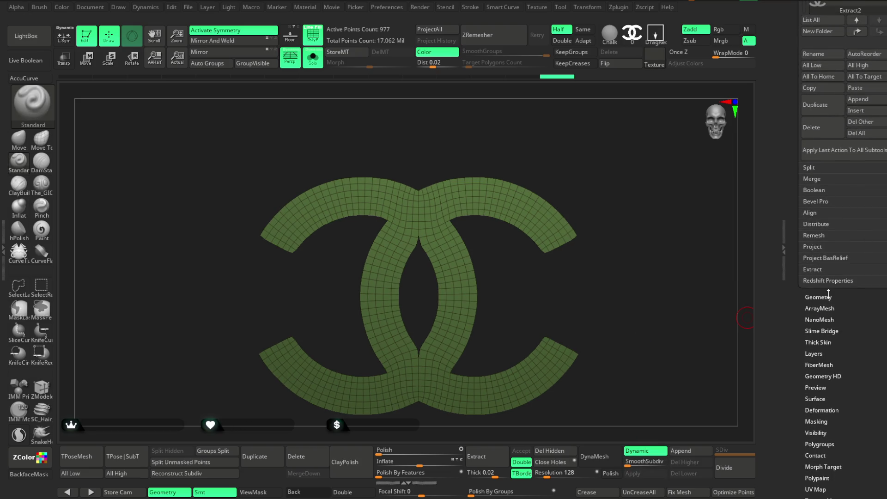
click(828, 295)
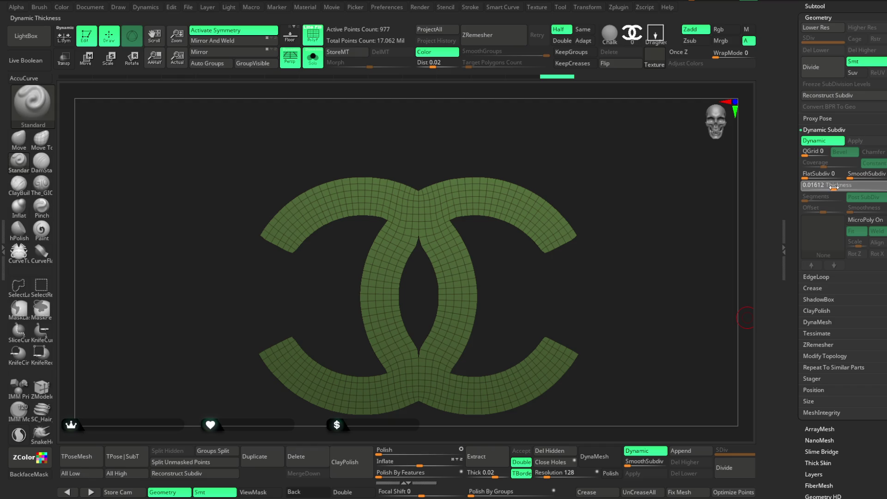
mouse_move(646, 277)
mouse_down()
mouse_move(682, 348)
mouse_move(692, 340)
mouse_up()
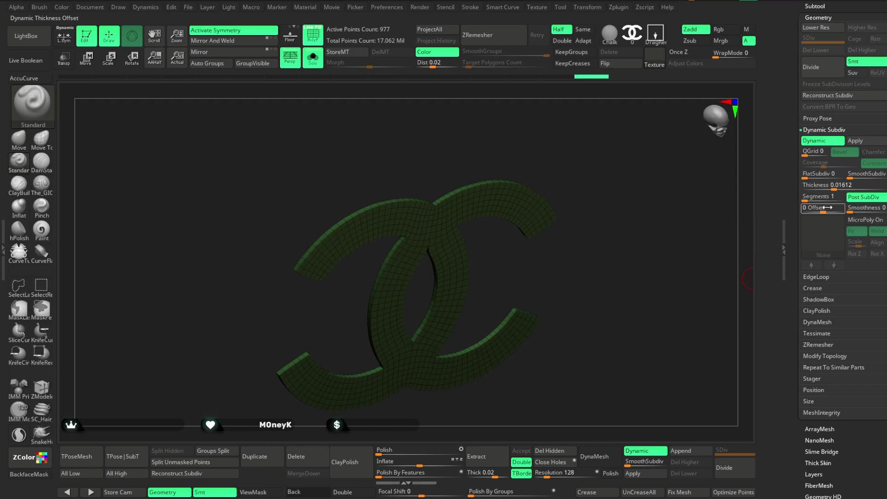
mouse_move(827, 185)
mouse_down()
mouse_move(840, 185)
mouse_move(802, 208)
mouse_up()
shift+drag(653, 275, 665, 300)
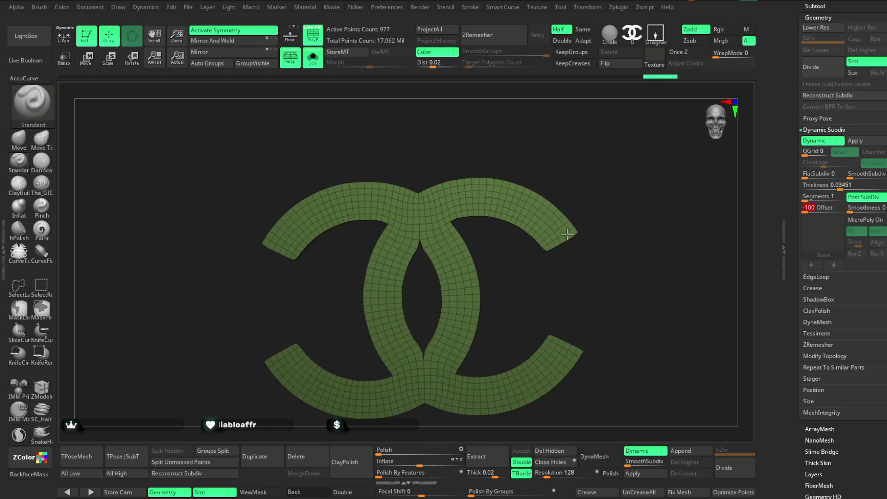
click(632, 473)
mouse_move(669, 267)
mouse_down()
mouse_move(678, 289)
mouse_move(661, 327)
mouse_up()
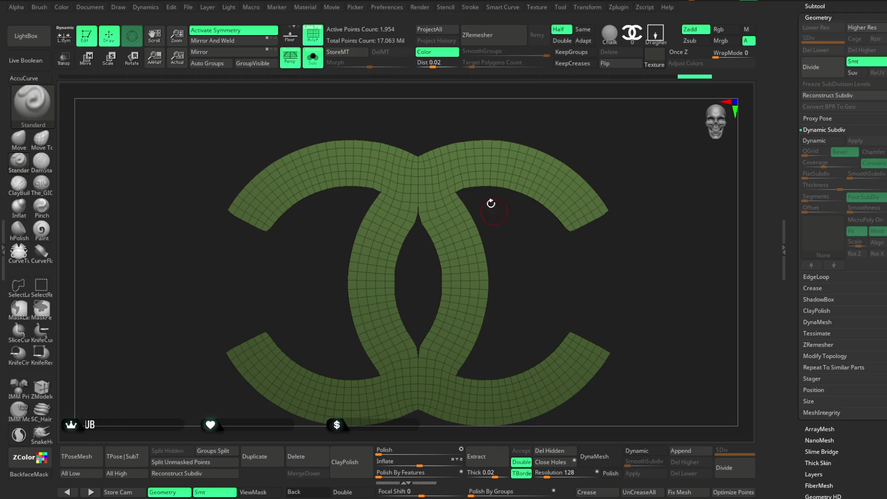
mouse_move(564, 136)
ctrl+right_down()
mouse_move(554, 170)
mouse_move(573, 145)
ctrl+right_up()
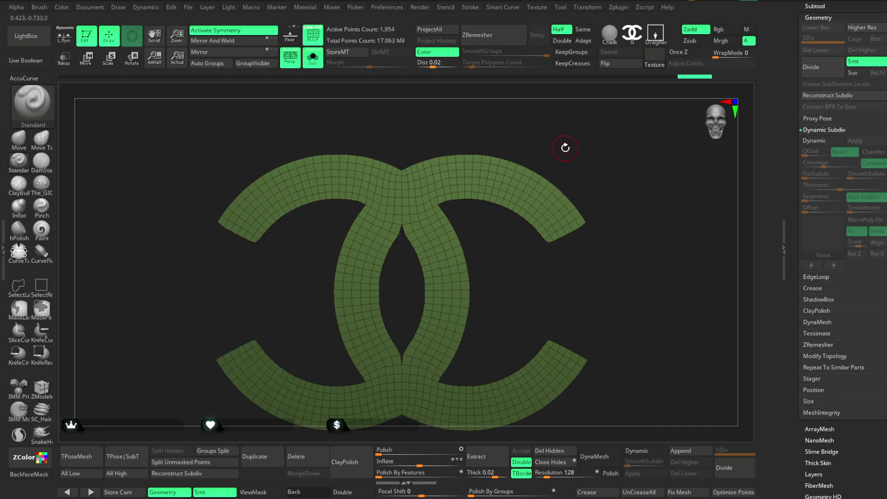
right_drag(562, 147, 544, 148)
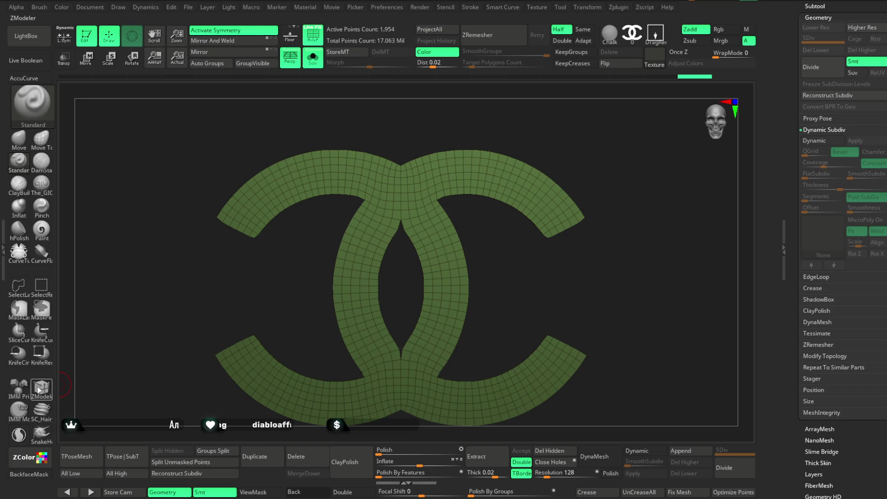
Step: Insert a capsule primitive onto the logo and convert it to a Cylinder 3D
click(19, 387)
mouse_move(426, 263)
right_down()
mouse_move(495, 252)
mouse_move(414, 191)
right_up()
drag(412, 190, 411, 247)
right_drag(556, 133, 527, 177)
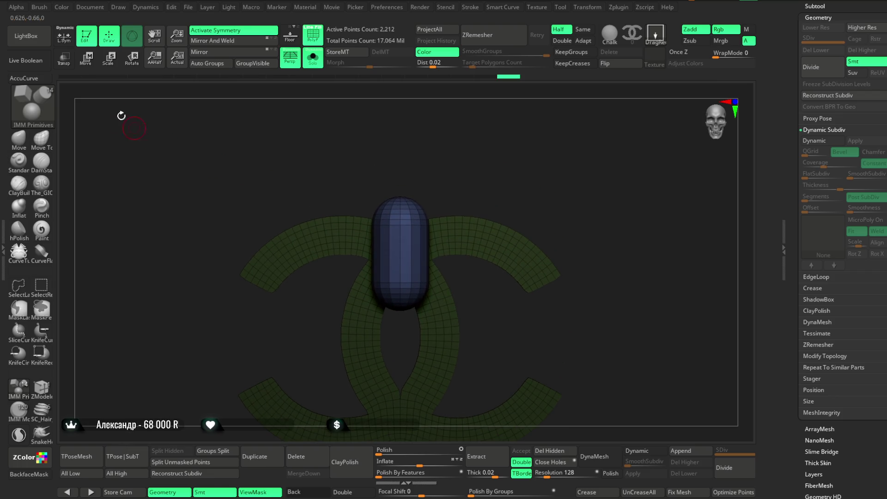
key(w)
click(350, 177)
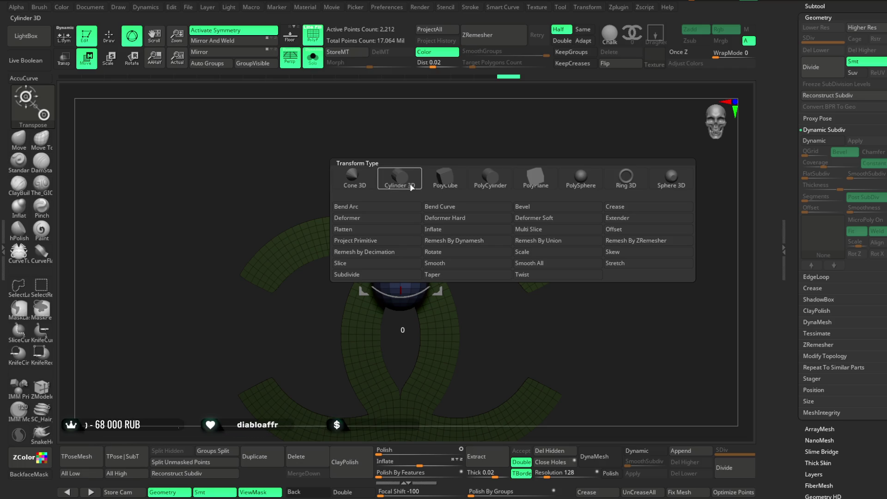
click(411, 187)
Step: Adjust the cylinder's gizmo handles to reduce it to a three-sided prism
mouse_move(425, 171)
right_down()
mouse_move(483, 180)
mouse_move(526, 149)
mouse_move(469, 211)
right_up()
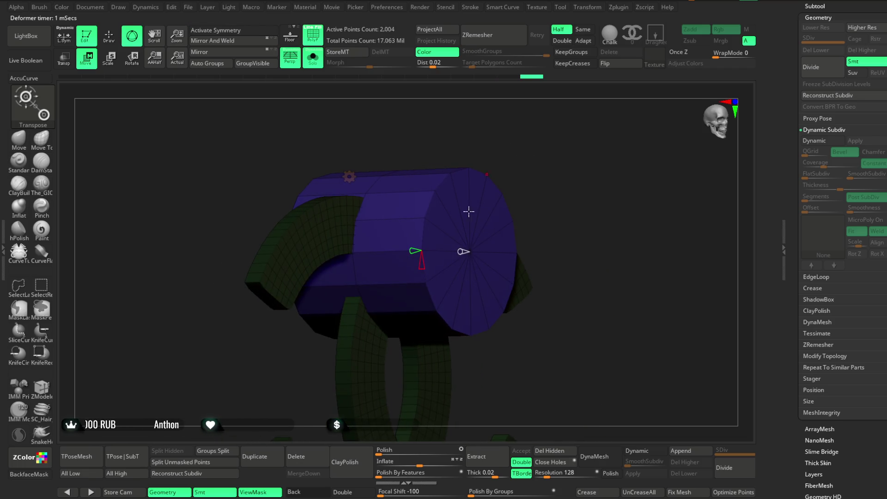
mouse_move(410, 250)
mouse_down()
mouse_move(421, 272)
mouse_move(420, 257)
mouse_up()
shift+right_drag(421, 257, 495, 155)
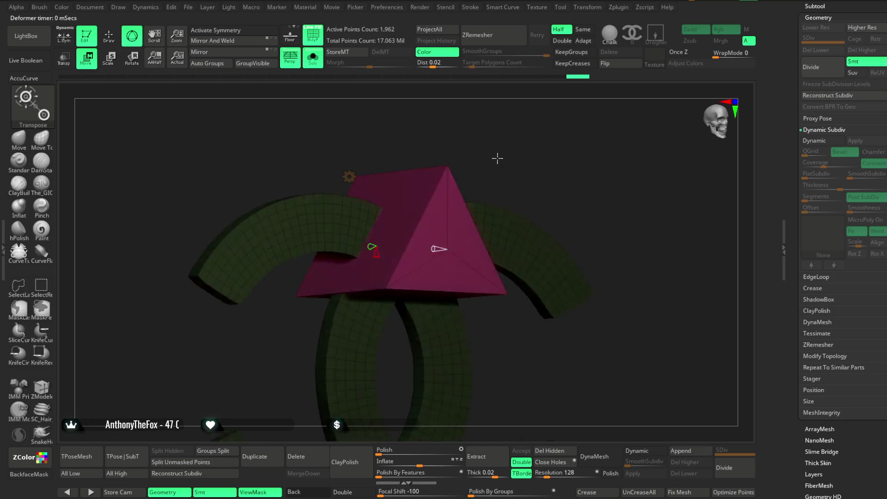
drag(386, 254, 367, 252)
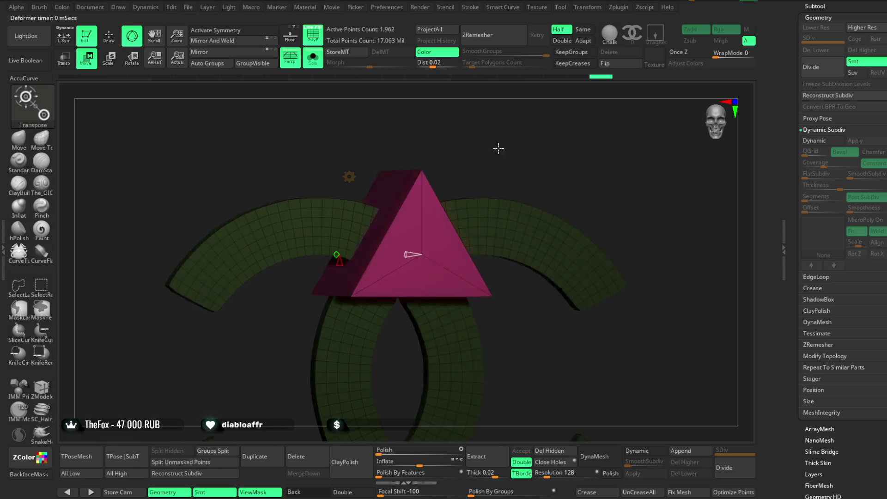
right_drag(497, 148, 376, 259)
drag(376, 259, 374, 265)
drag(499, 137, 522, 132)
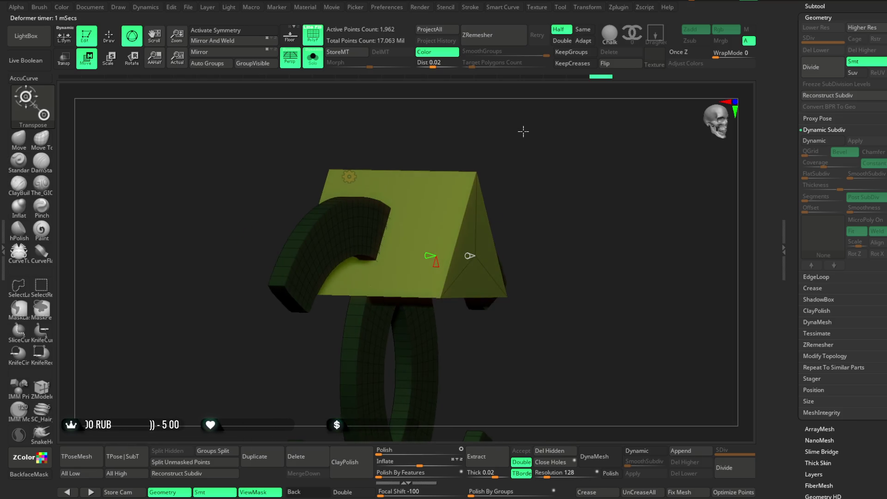
Step: Commit the prism with Gizmo 3D and slim it front to back and sideways
click(349, 176)
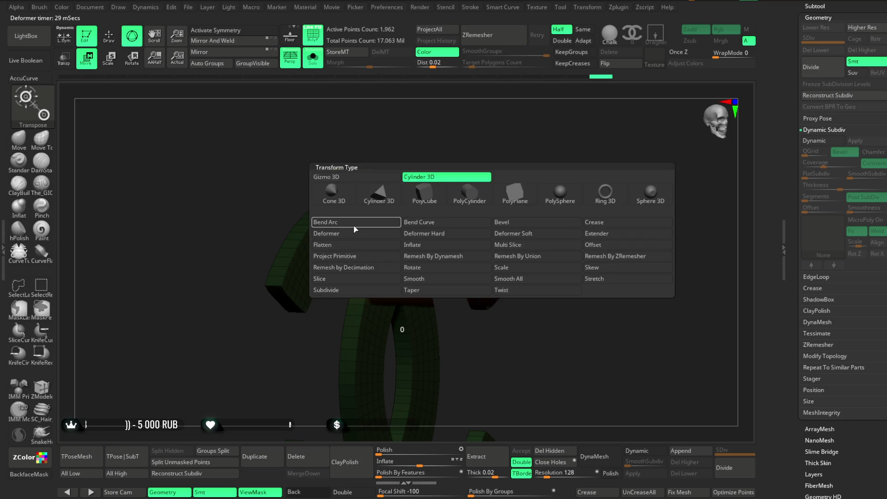
click(326, 176)
drag(421, 251, 404, 254)
shift+drag(443, 166, 461, 149)
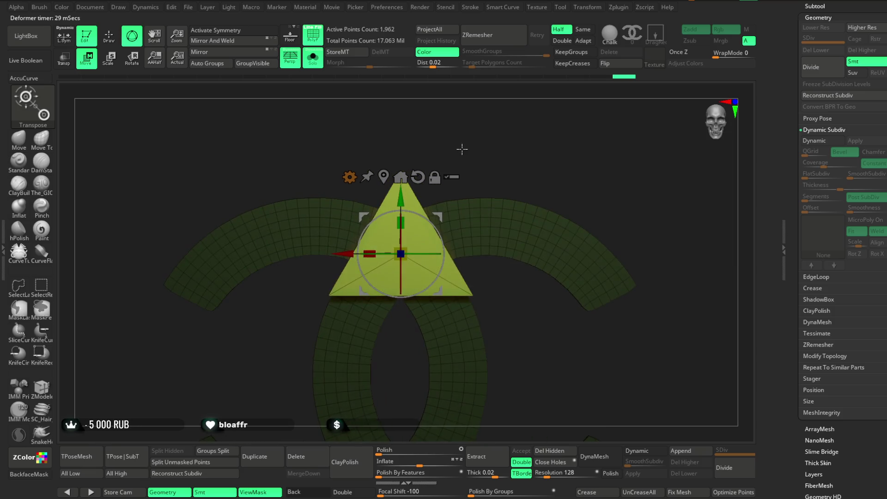
drag(370, 254, 382, 253)
Step: Try reshaping the pyramid tip with a cage deformer, then undo it
mouse_move(453, 206)
mouse_down()
mouse_move(497, 176)
mouse_move(456, 216)
mouse_move(490, 194)
mouse_move(596, 188)
mouse_move(491, 239)
mouse_move(483, 200)
mouse_move(534, 182)
mouse_move(540, 155)
mouse_up()
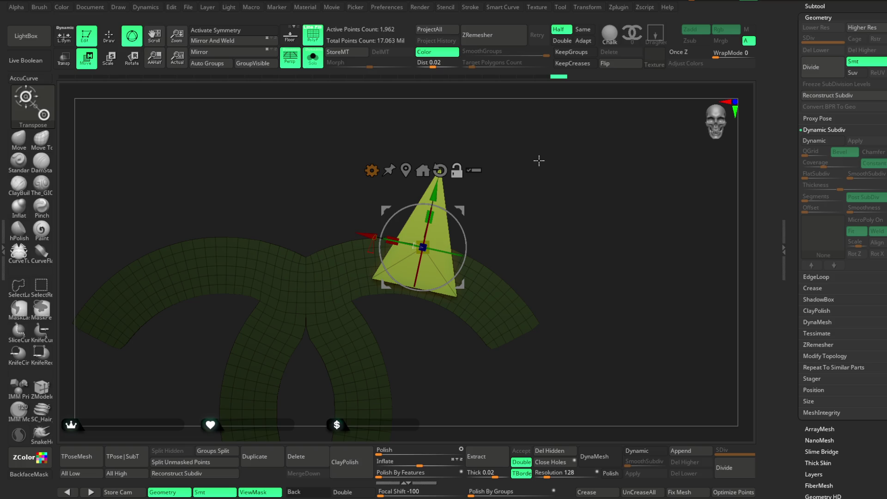
click(371, 171)
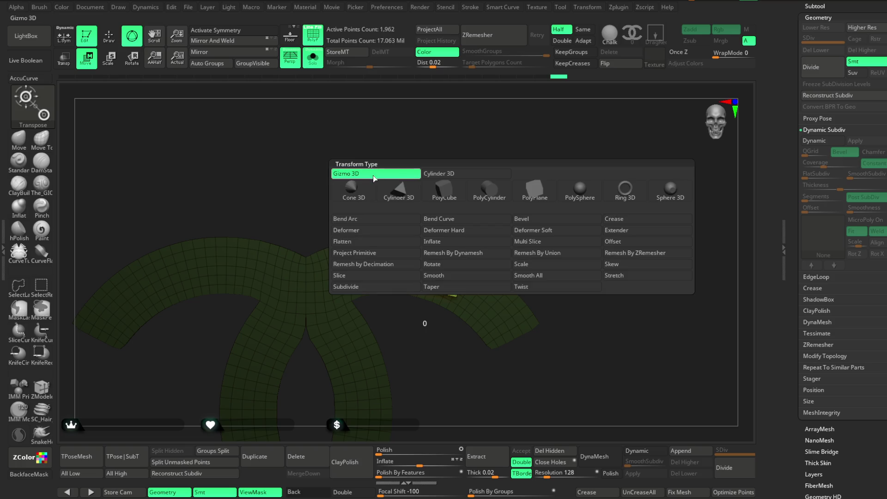
click(456, 214)
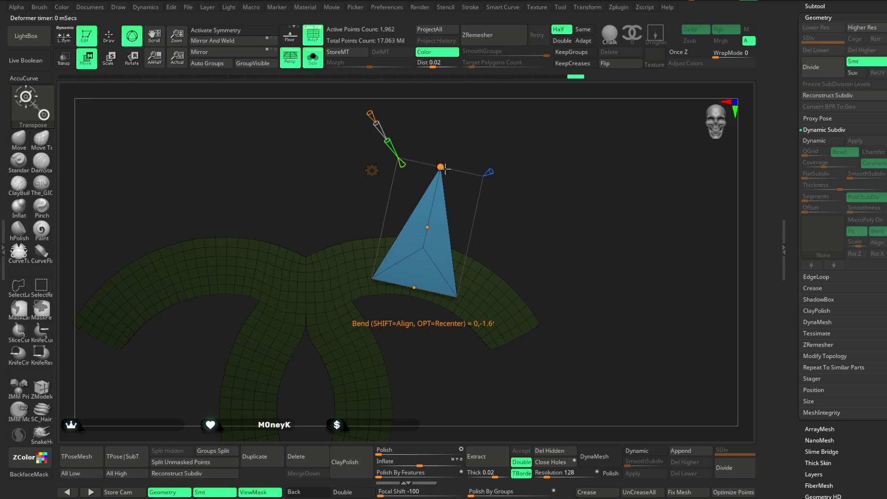
drag(440, 166, 428, 162)
drag(424, 226, 427, 226)
key(ctrl+z)
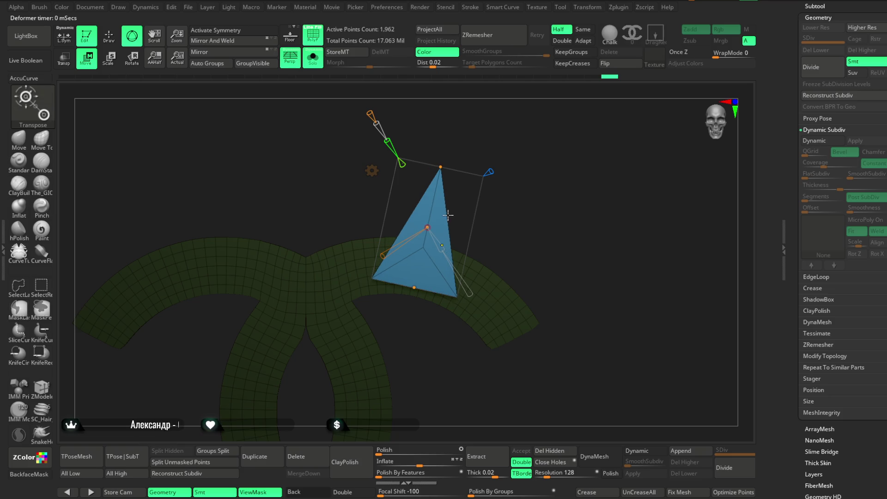
Step: Try a Bend Arc deformer on the pyramid, undo it, and return to Gizmo 3D
click(371, 171)
click(386, 216)
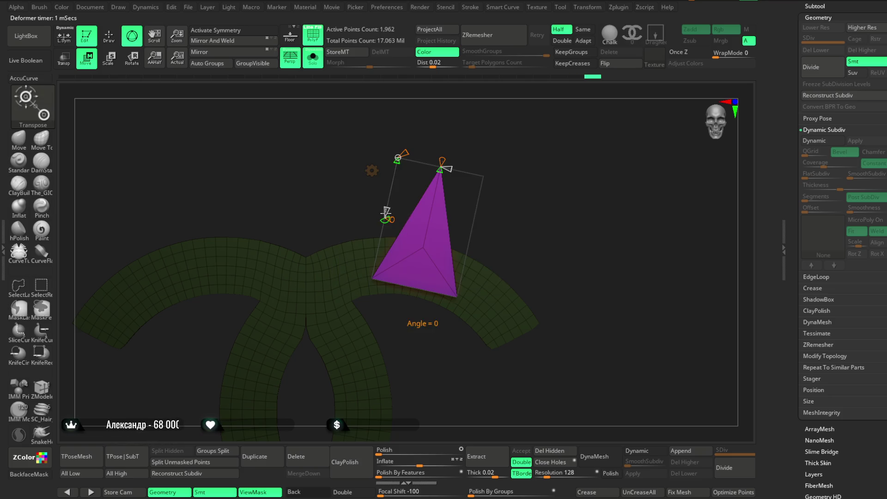
scroll(521, 158, up, 3)
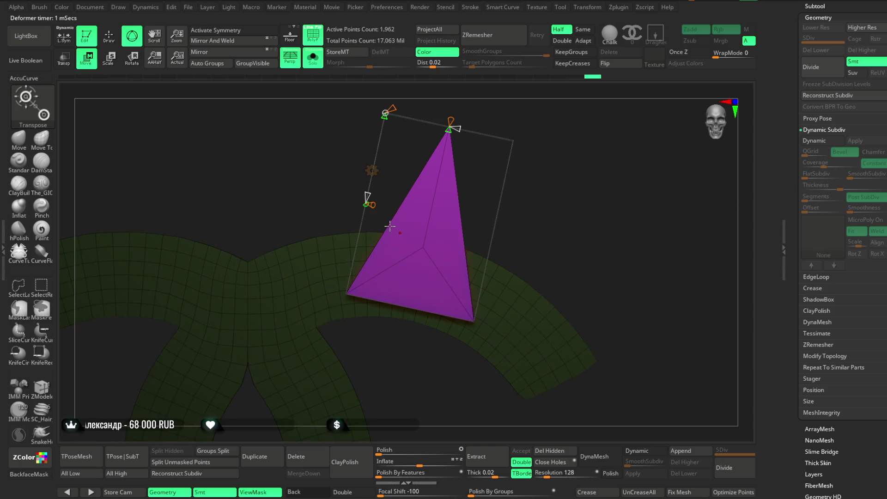
drag(336, 212, 365, 199)
drag(471, 157, 533, 146)
key(ctrl+z)
key(ctrl+z)
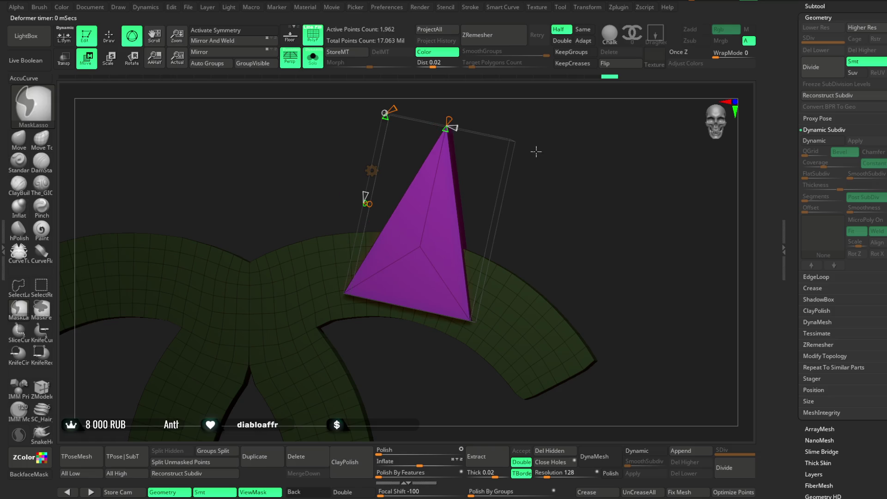
click(369, 172)
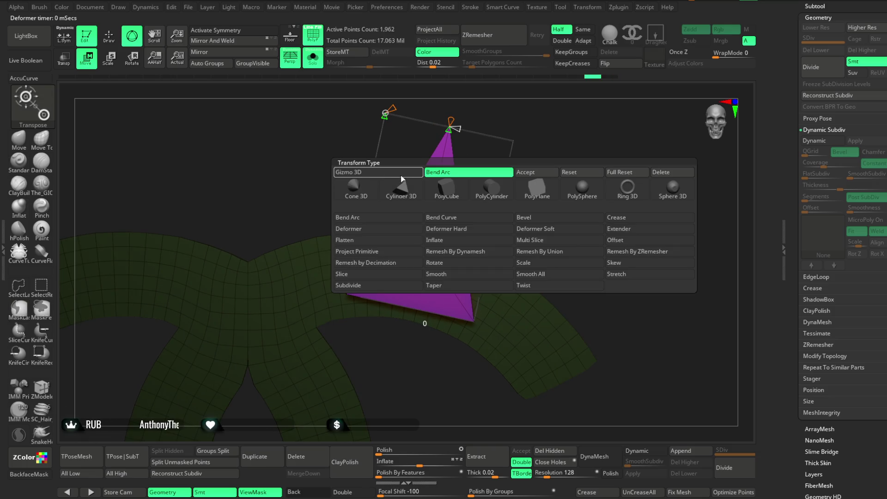
click(400, 176)
Step: Mirror the pyramid with Mirror And Weld so a matching horn sits opposite
drag(554, 159, 586, 153)
key(q)
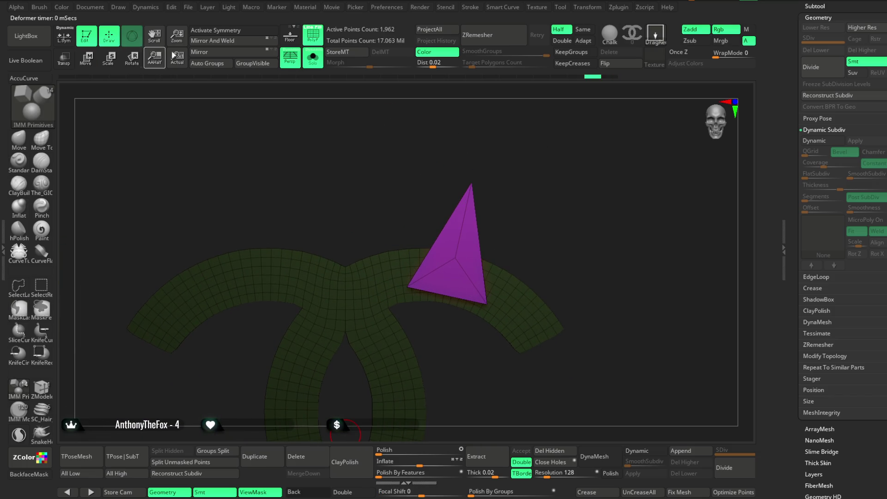
click(209, 51)
click(210, 41)
mouse_move(474, 152)
mouse_down()
mouse_move(535, 134)
mouse_move(547, 154)
mouse_move(540, 184)
mouse_move(538, 154)
mouse_move(500, 147)
mouse_move(524, 165)
mouse_move(532, 164)
mouse_move(520, 148)
mouse_move(528, 150)
mouse_move(520, 196)
mouse_move(521, 184)
mouse_move(570, 173)
mouse_move(546, 222)
mouse_move(293, 202)
mouse_up()
Step: Turn off PolyFrame and Solo, then centre the move gizmo on the logo seen from the front
key(shift+f)
click(313, 57)
key(w)
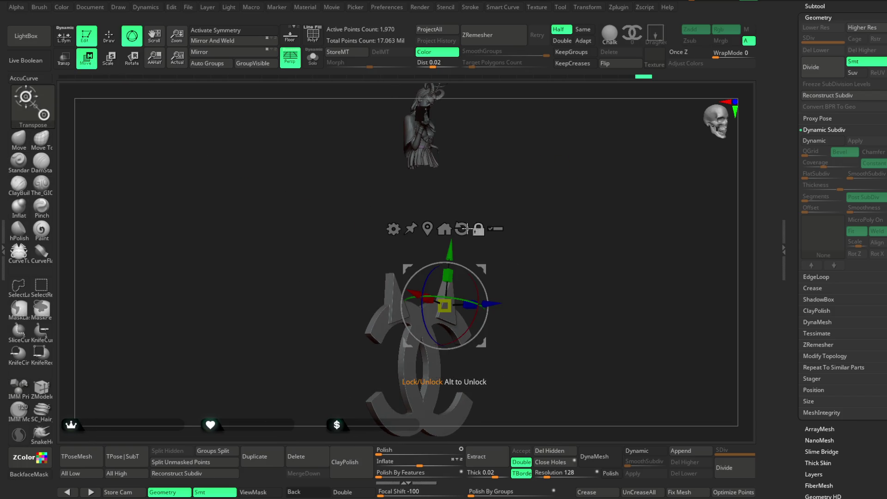
click(465, 228)
mouse_move(435, 338)
mouse_down()
mouse_move(536, 142)
mouse_move(512, 239)
mouse_move(505, 225)
mouse_up()
Step: Shrink the logo to about 0.44 scale and move it onto the belt just below the bow
drag(400, 264, 384, 223)
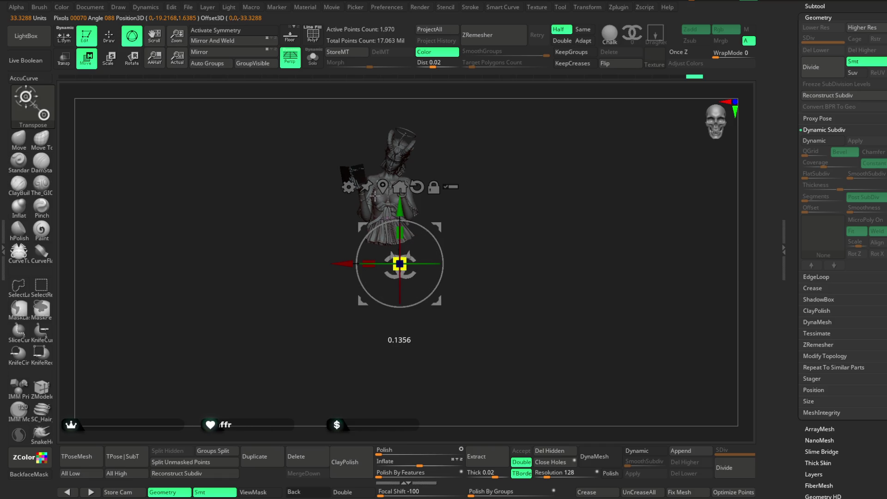
scroll(574, 228, up, 8)
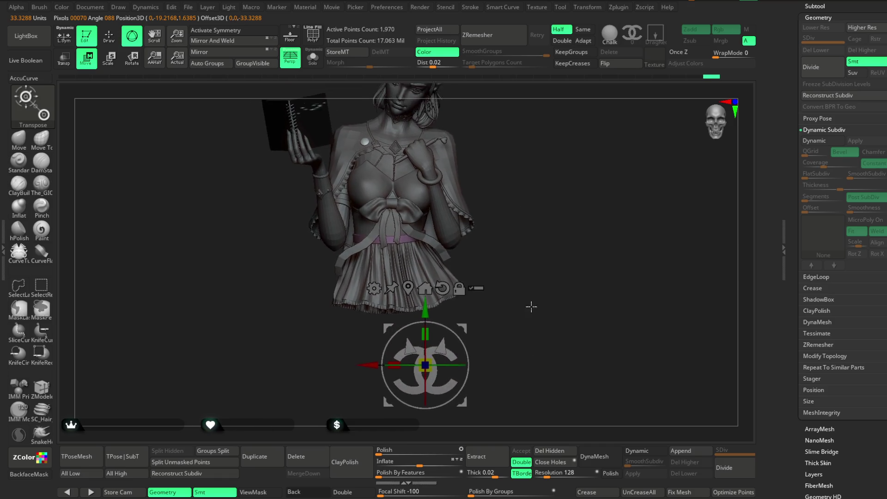
scroll(526, 328, up, 4)
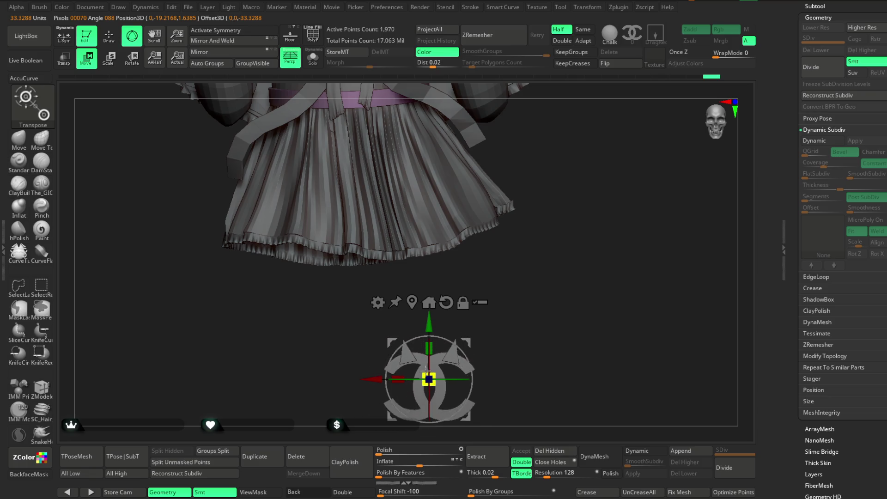
mouse_move(433, 351)
mouse_down()
mouse_move(416, 365)
mouse_move(376, 297)
mouse_move(363, 145)
mouse_move(561, 279)
mouse_move(619, 265)
mouse_move(713, 317)
mouse_move(518, 254)
mouse_move(527, 251)
mouse_move(511, 279)
mouse_move(411, 282)
mouse_up()
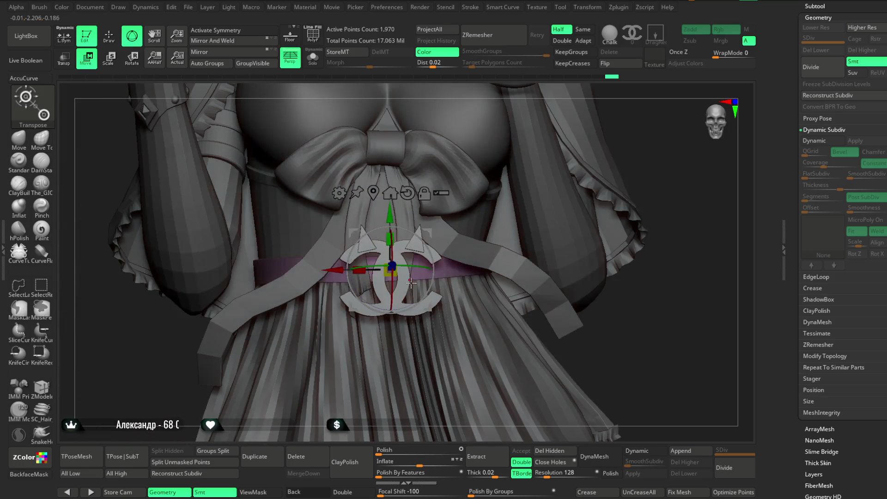
drag(608, 332, 585, 305)
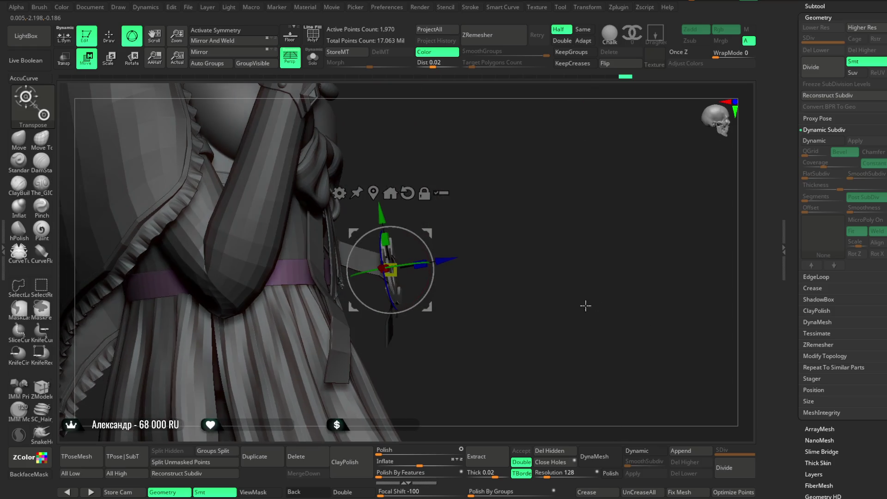
mouse_move(382, 264)
mouse_down()
mouse_move(484, 258)
mouse_move(527, 287)
mouse_move(629, 234)
mouse_move(414, 269)
mouse_up()
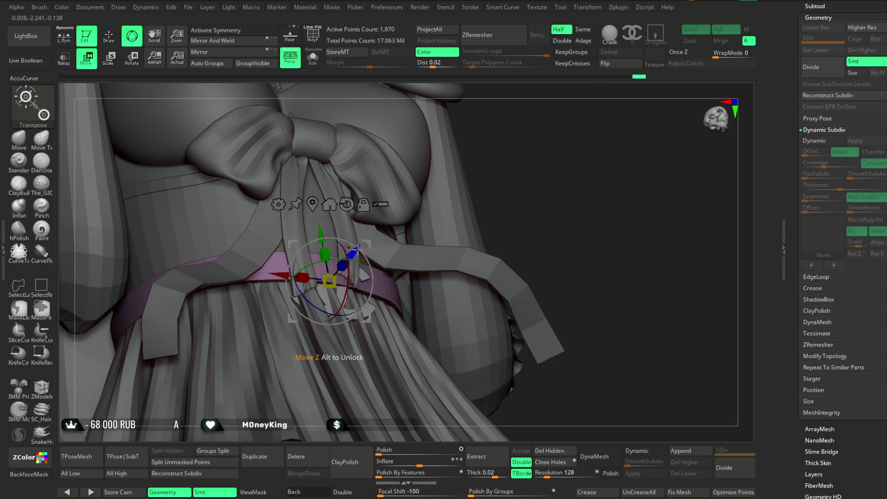
mouse_move(489, 188)
mouse_down()
mouse_move(508, 205)
mouse_move(490, 215)
mouse_up()
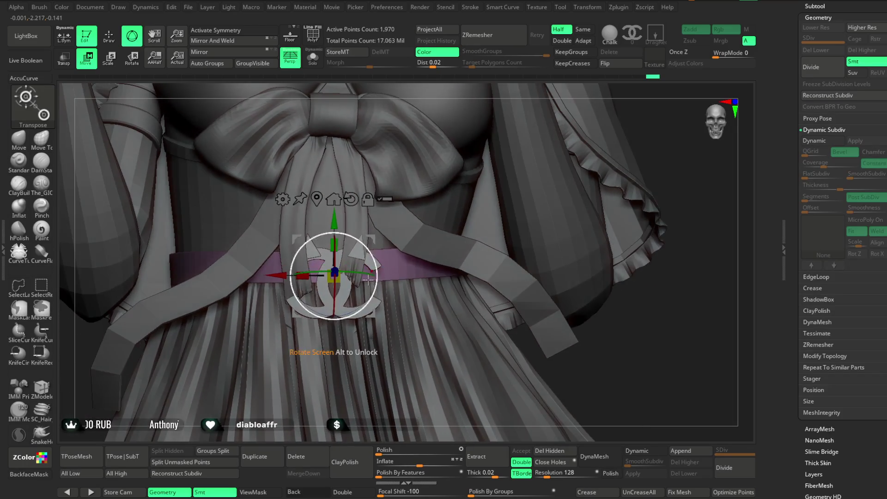
mouse_move(570, 375)
mouse_down()
mouse_move(603, 366)
mouse_move(570, 303)
mouse_up()
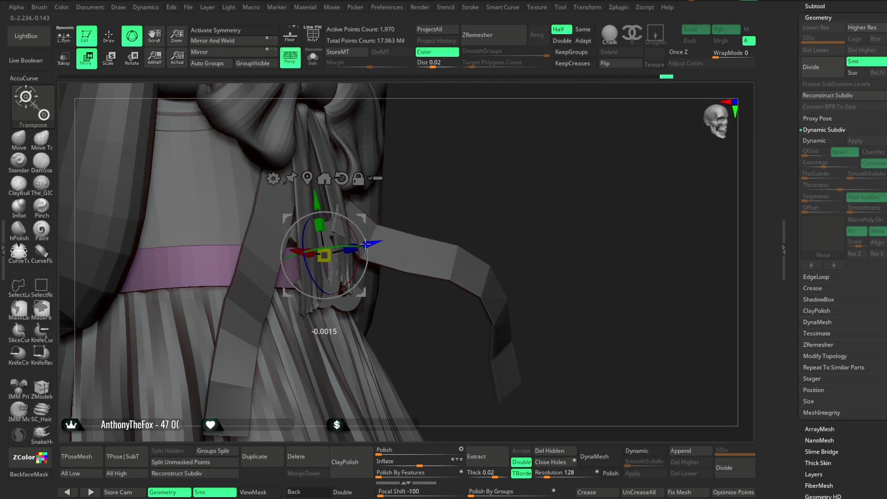
drag(470, 193, 330, 206)
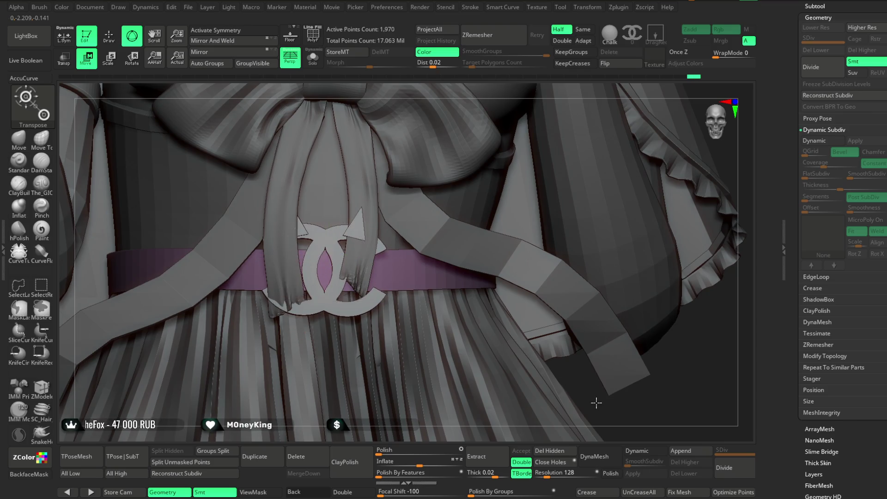
key(f)
key(q)
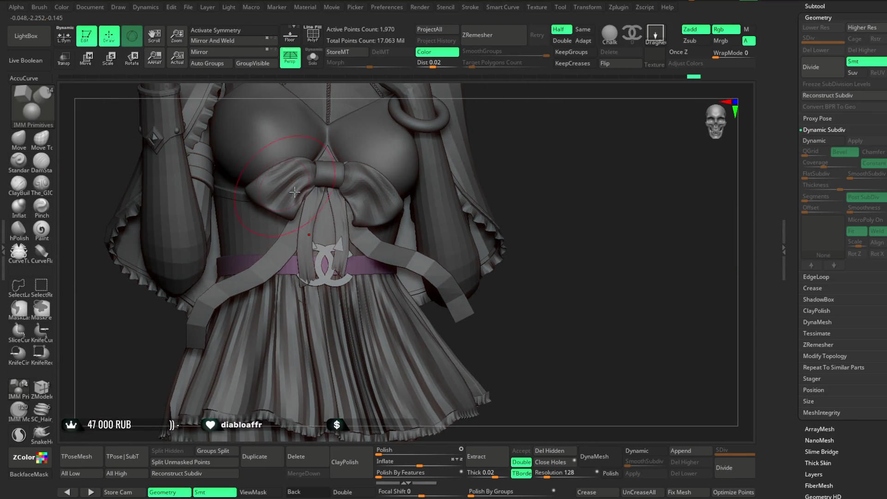
alt+click(341, 222)
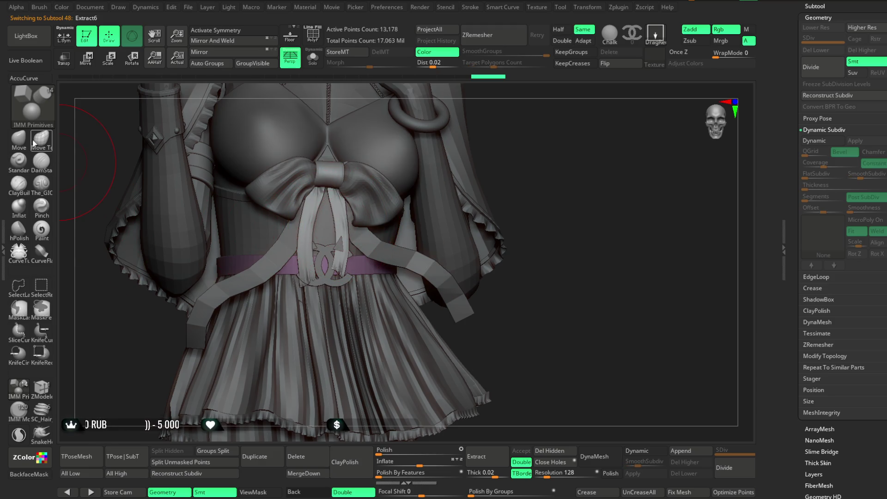
click(19, 139)
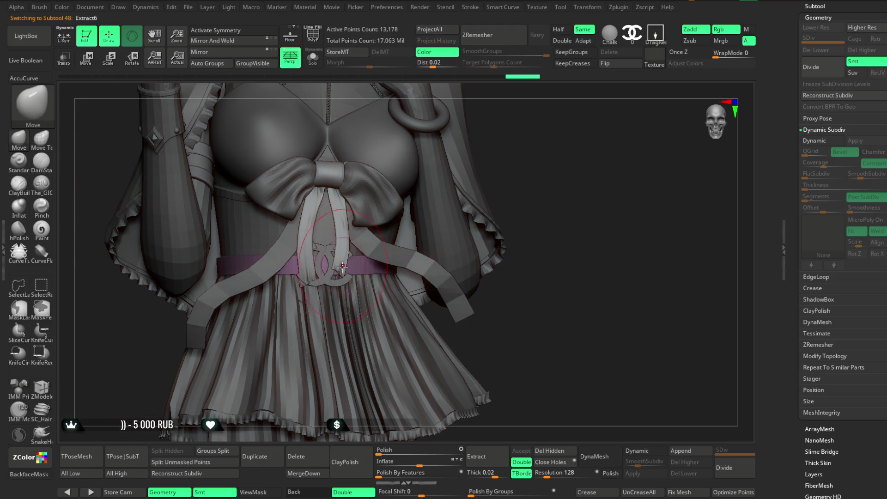
click(41, 138)
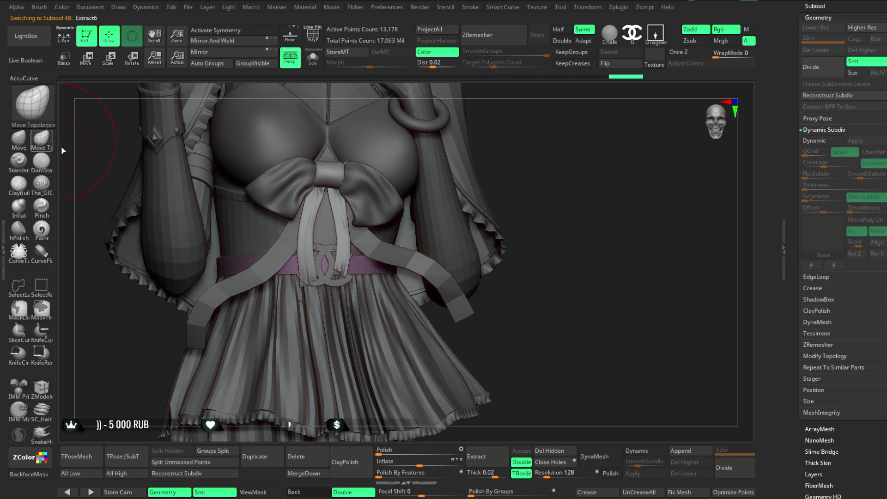
drag(535, 174, 513, 176)
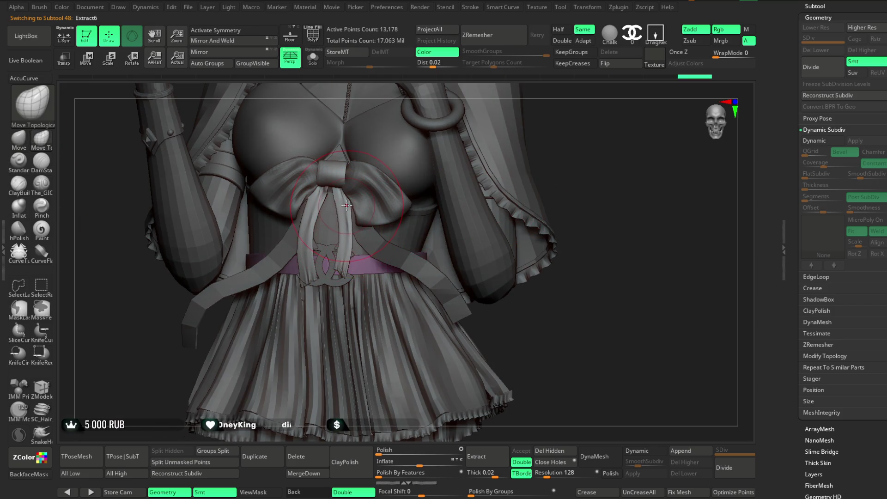
mouse_move(507, 310)
mouse_down()
mouse_move(535, 321)
mouse_move(346, 290)
mouse_up()
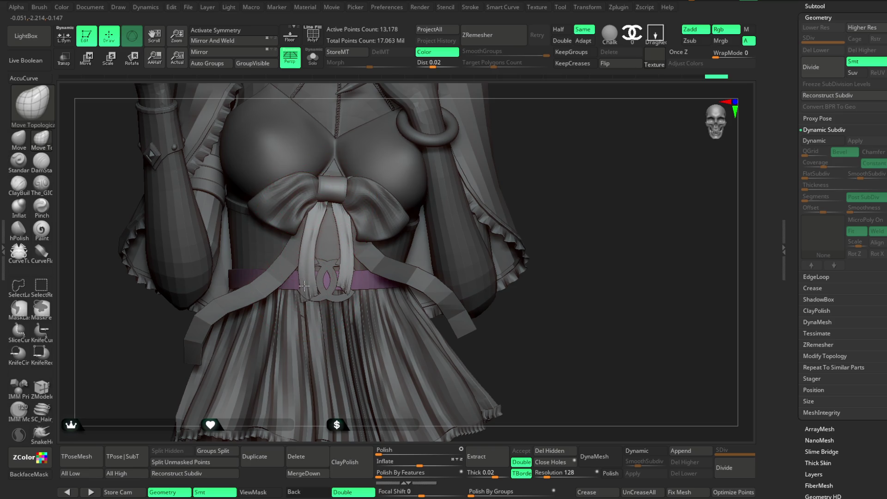
mouse_move(607, 273)
mouse_down()
mouse_move(550, 188)
mouse_move(598, 249)
mouse_move(538, 204)
mouse_move(529, 212)
mouse_move(570, 189)
mouse_move(554, 198)
mouse_up()
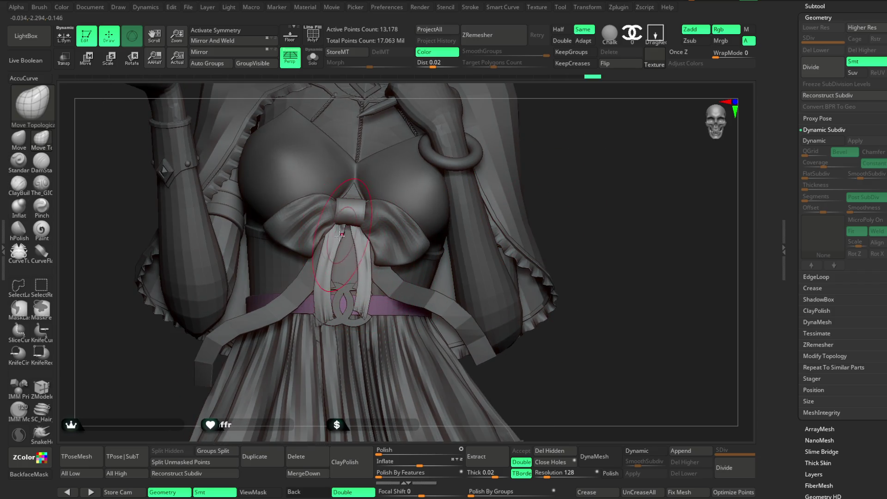
drag(574, 163, 329, 230)
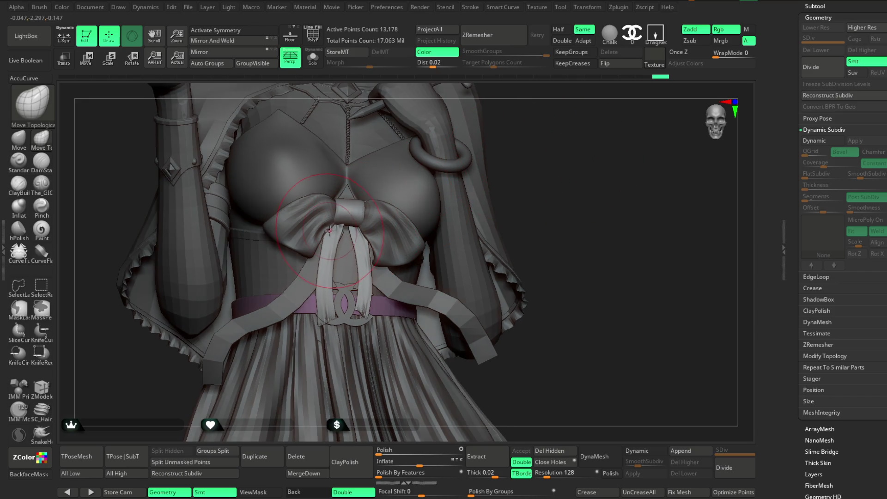
drag(537, 171, 349, 233)
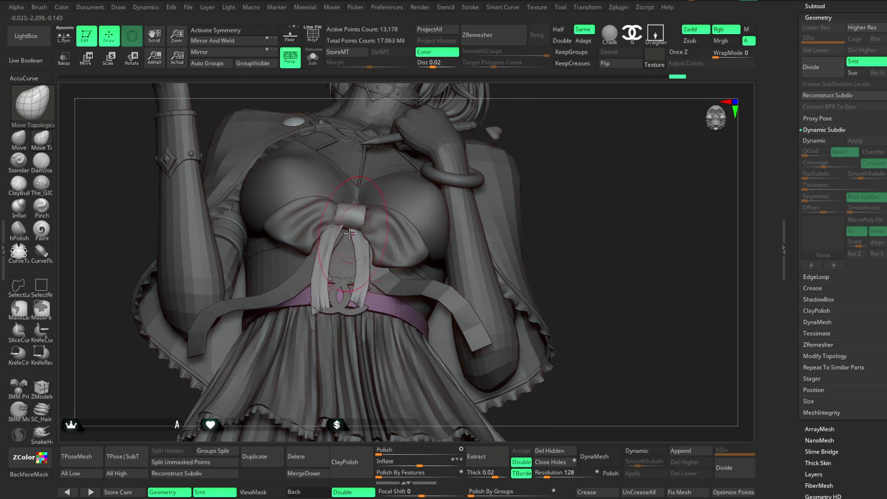
mouse_move(587, 204)
mouse_down()
mouse_move(594, 197)
mouse_move(603, 234)
mouse_move(596, 216)
mouse_move(545, 211)
mouse_move(397, 320)
mouse_move(413, 316)
mouse_up()
drag(491, 242, 377, 333)
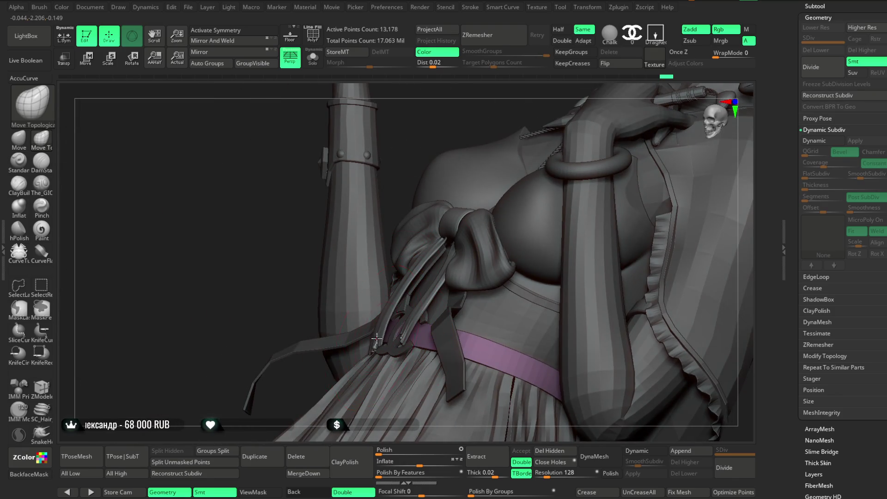
drag(295, 304, 367, 330)
mouse_move(484, 142)
mouse_down()
mouse_move(511, 113)
mouse_move(396, 287)
mouse_move(388, 276)
mouse_up()
key(space)
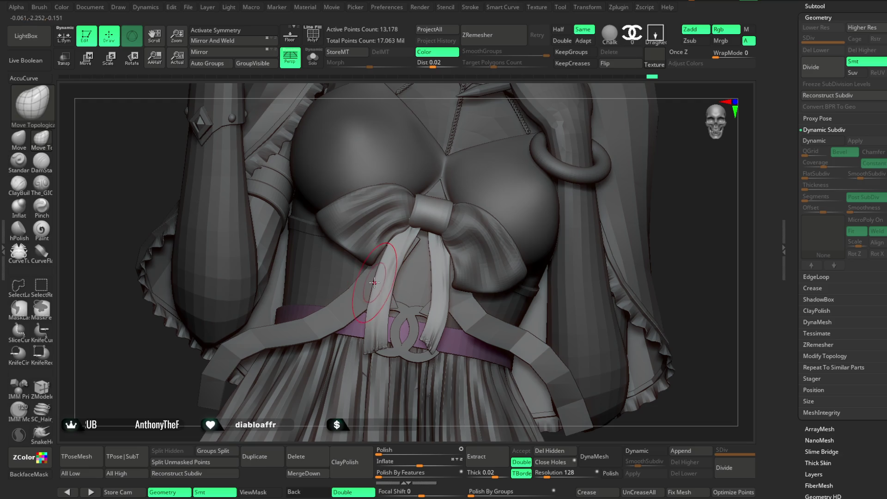
mouse_move(665, 249)
mouse_down()
mouse_move(673, 212)
mouse_move(661, 206)
mouse_move(461, 308)
mouse_up()
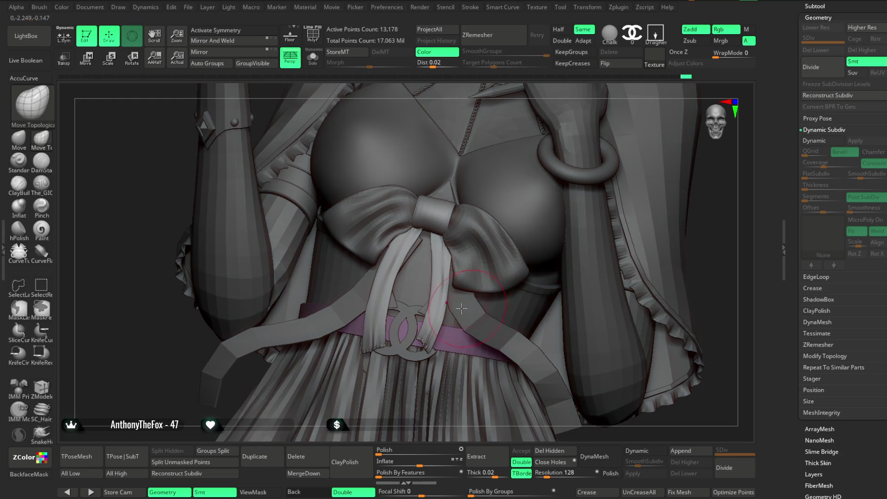
mouse_move(700, 263)
mouse_down()
mouse_move(645, 249)
mouse_move(640, 239)
mouse_move(578, 281)
mouse_move(530, 277)
mouse_up()
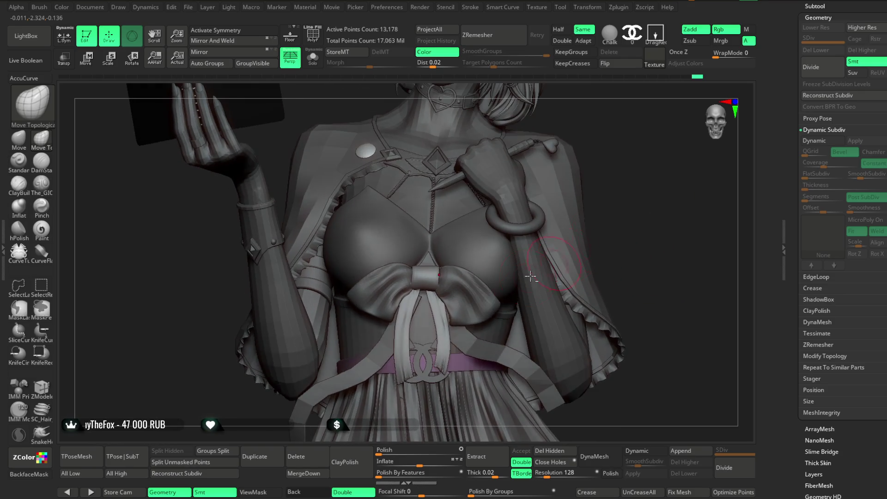
alt+click(391, 341)
Step: Switch to the Extract6_1 piece at the bow, then zoom out to the whole upper figure
right_click(392, 341)
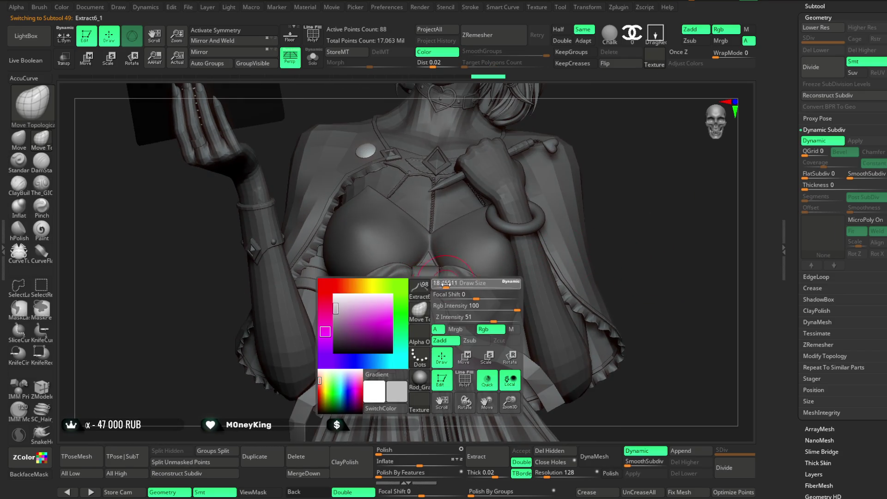
drag(606, 167, 426, 287)
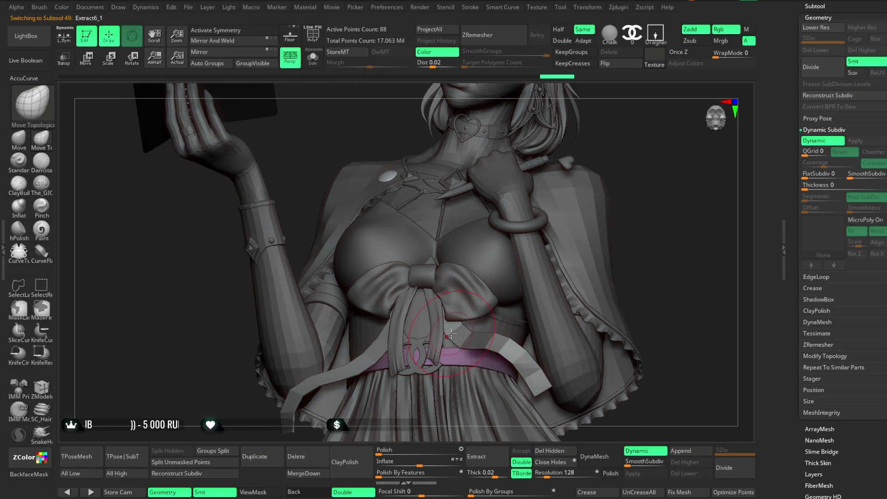
alt+drag(639, 218, 639, 194)
mouse_move(599, 215)
mouse_down()
mouse_move(520, 293)
mouse_move(536, 259)
mouse_move(508, 255)
mouse_move(457, 208)
mouse_move(600, 263)
mouse_move(547, 251)
mouse_move(598, 240)
mouse_move(547, 229)
mouse_move(546, 255)
mouse_up()
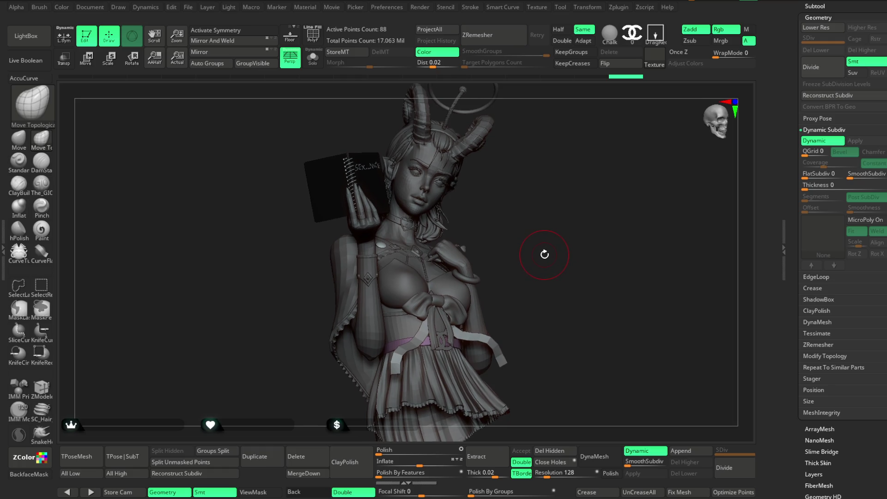
mouse_move(531, 248)
mouse_down()
mouse_move(586, 247)
mouse_move(586, 269)
mouse_move(531, 264)
mouse_move(530, 250)
mouse_move(550, 257)
mouse_up()
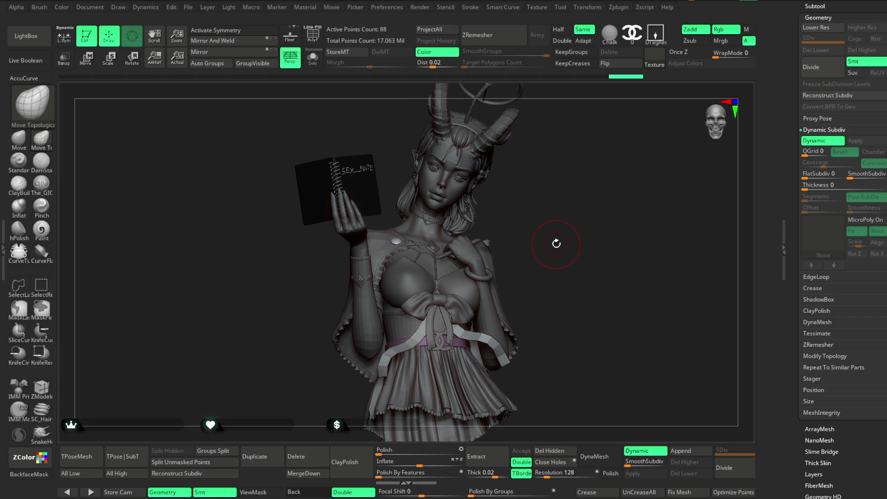
drag(549, 244, 553, 241)
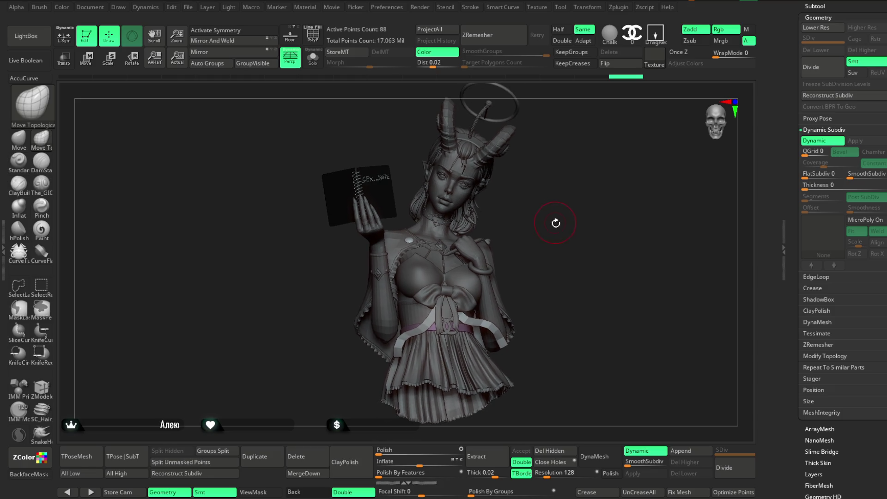
mouse_move(562, 233)
mouse_down()
mouse_move(674, 224)
mouse_move(673, 160)
mouse_move(554, 225)
mouse_up()
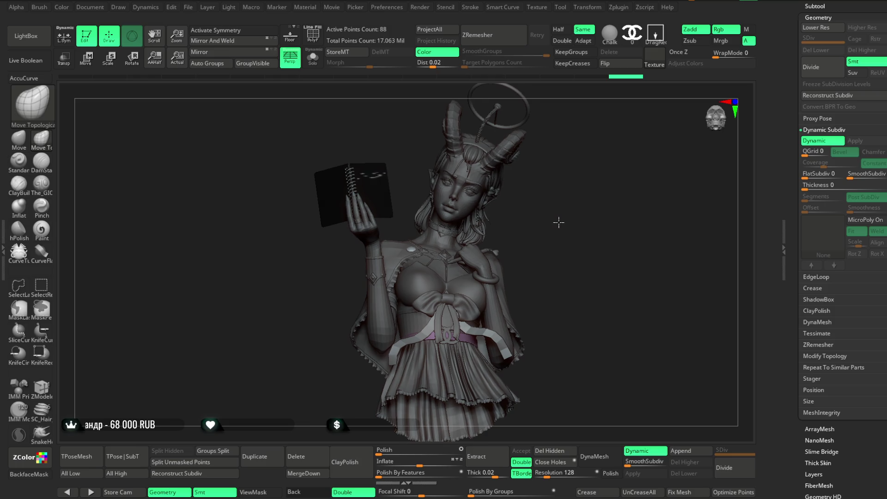
mouse_move(559, 220)
alt+mouse_down()
mouse_move(578, 188)
mouse_move(574, 257)
mouse_move(572, 232)
mouse_move(564, 239)
mouse_move(621, 231)
mouse_move(555, 236)
mouse_move(568, 231)
mouse_move(568, 266)
mouse_move(570, 231)
mouse_move(564, 237)
mouse_move(573, 236)
alt+mouse_up()
Step: Select the Lowpoly_Fantasy_slim_girl_basemeh3_11 body mesh and enlarge the Draw Size
alt+click(316, 339)
mouse_move(295, 361)
mouse_down()
mouse_move(234, 406)
mouse_move(258, 370)
mouse_up()
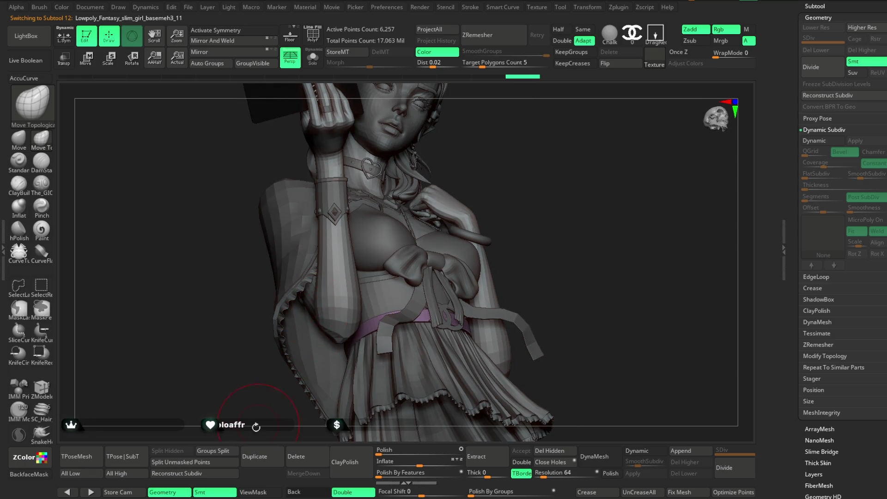
drag(321, 306, 363, 314)
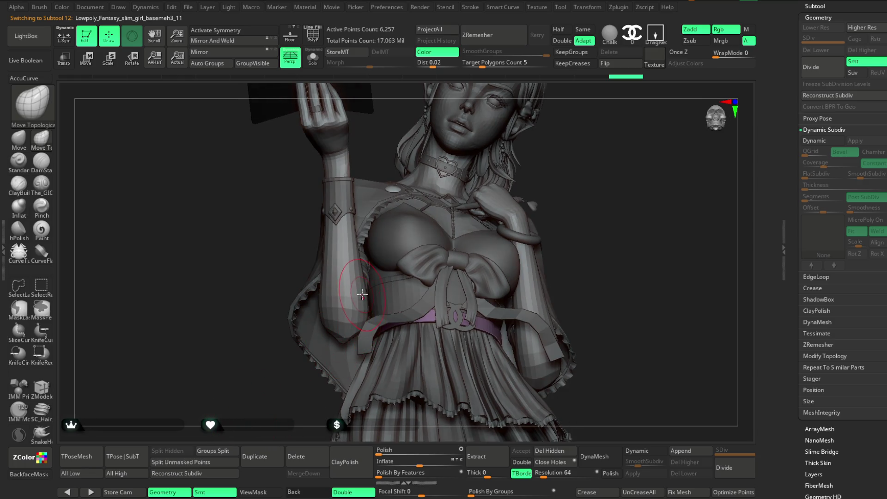
mouse_move(599, 224)
mouse_down()
mouse_move(538, 230)
mouse_move(548, 245)
mouse_move(530, 241)
mouse_move(446, 326)
mouse_move(540, 253)
mouse_move(564, 250)
mouse_move(542, 250)
mouse_move(498, 281)
mouse_up()
key(space)
key(space)
mouse_move(568, 277)
mouse_down()
mouse_move(586, 242)
mouse_move(571, 267)
mouse_move(619, 263)
mouse_move(570, 259)
mouse_move(554, 269)
mouse_move(550, 291)
mouse_move(556, 253)
mouse_move(609, 257)
mouse_up()
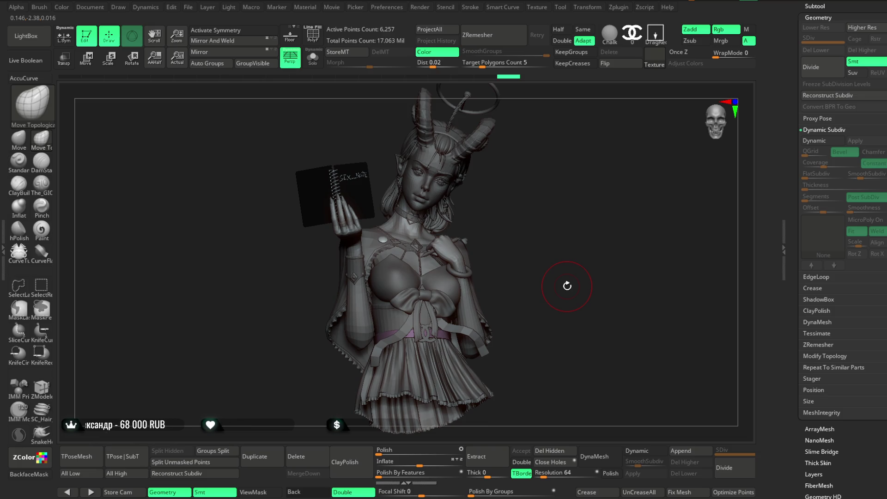
Step: Save the demon girl project with Ctrl+S from the File menu
click(207, 8)
click(188, 6)
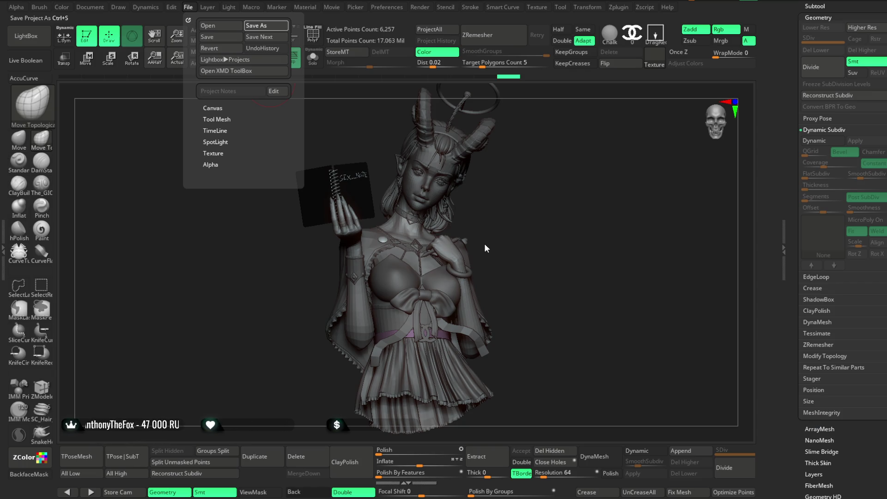
key(ctrl+s)
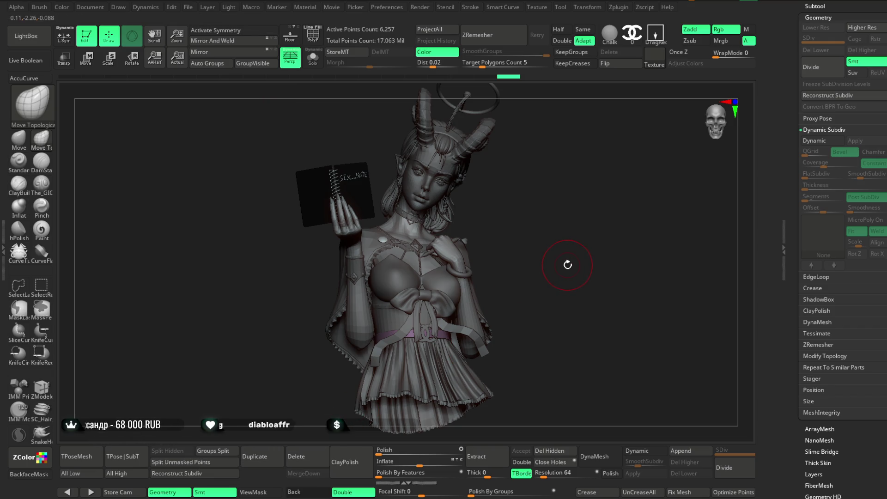
mouse_move(511, 224)
mouse_down()
mouse_move(508, 202)
mouse_move(529, 252)
mouse_move(519, 214)
mouse_move(529, 214)
mouse_move(527, 224)
mouse_move(598, 226)
mouse_move(534, 212)
mouse_move(548, 214)
mouse_move(545, 222)
mouse_move(542, 204)
mouse_move(546, 217)
mouse_move(535, 222)
mouse_move(564, 216)
mouse_move(573, 188)
mouse_move(553, 224)
mouse_move(572, 259)
mouse_move(619, 248)
mouse_move(619, 259)
mouse_move(555, 244)
mouse_move(564, 242)
mouse_up()
right_click(534, 222)
drag(555, 271, 768, 214)
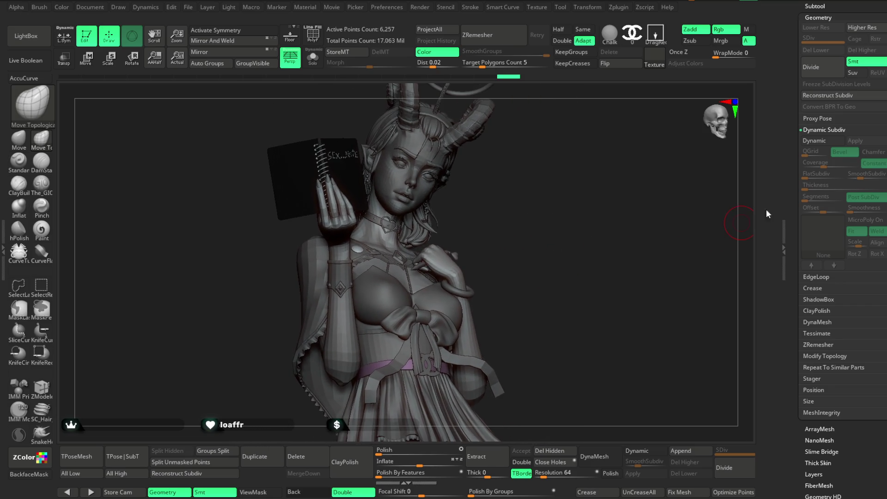
Step: Expand the SubTool list, show all subtools in colour, and select the 36_02 skirt
drag(880, 45, 880, 177)
click(814, 137)
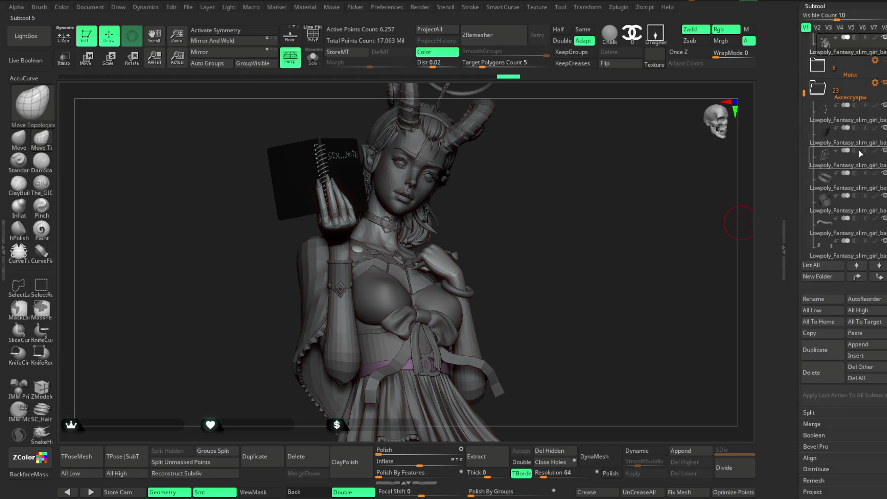
click(850, 137)
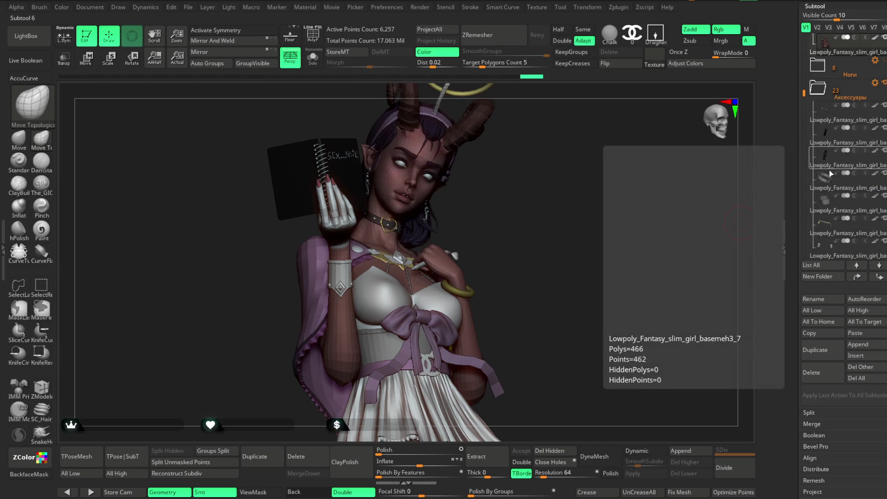
mouse_move(589, 238)
mouse_down()
mouse_move(577, 224)
mouse_move(570, 265)
mouse_move(578, 250)
mouse_move(594, 251)
mouse_move(566, 265)
mouse_move(584, 279)
mouse_move(518, 314)
mouse_up()
drag(619, 235, 601, 240)
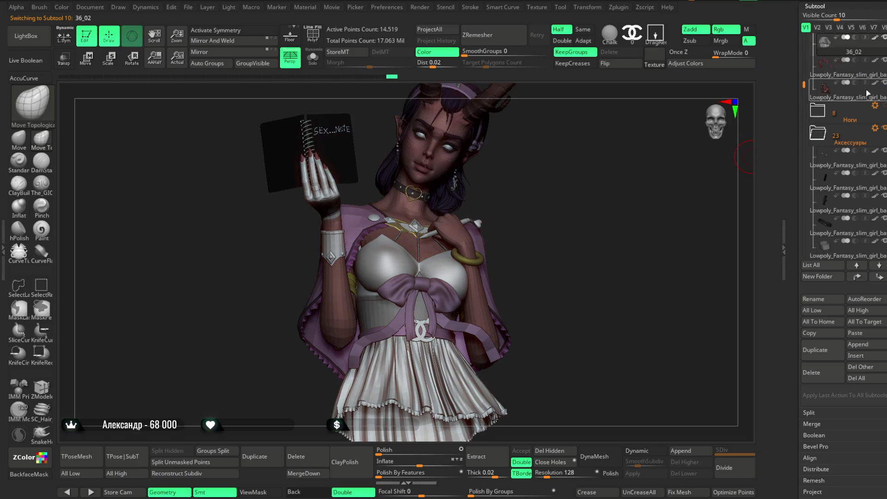
Step: Pick a violet colour and fill the skirt with the dark purple
scroll(840, 138, up, 5)
scroll(824, 125, up, 10)
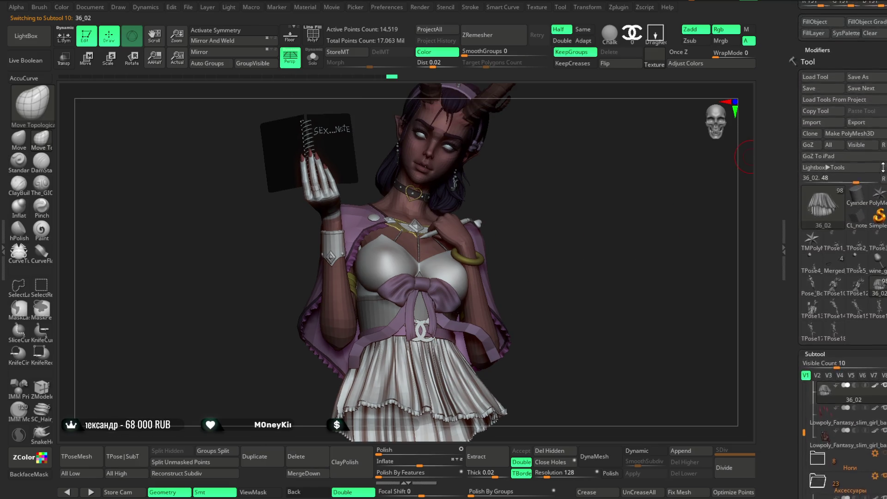
click(816, 136)
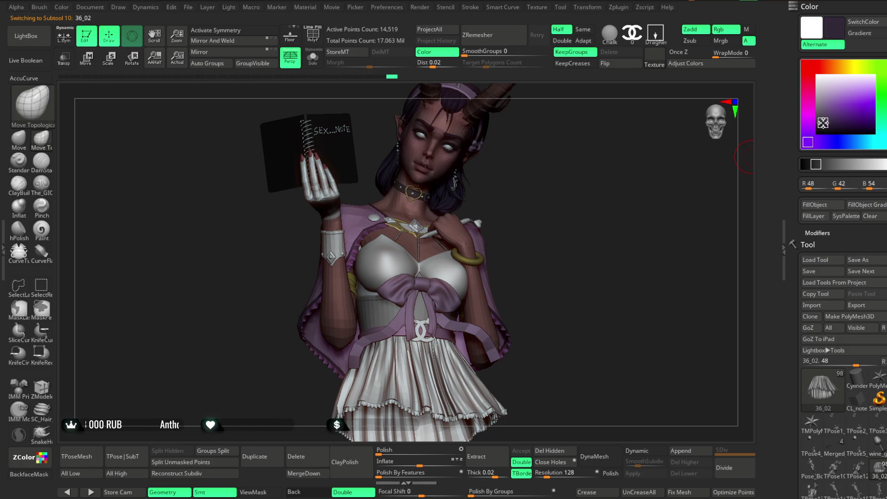
click(815, 206)
mouse_move(608, 301)
alt+mouse_down()
mouse_move(609, 277)
mouse_move(503, 350)
alt+mouse_up()
mouse_move(561, 295)
mouse_down()
mouse_move(568, 276)
mouse_move(568, 296)
mouse_move(556, 305)
mouse_move(594, 264)
mouse_move(603, 293)
mouse_move(562, 311)
mouse_up()
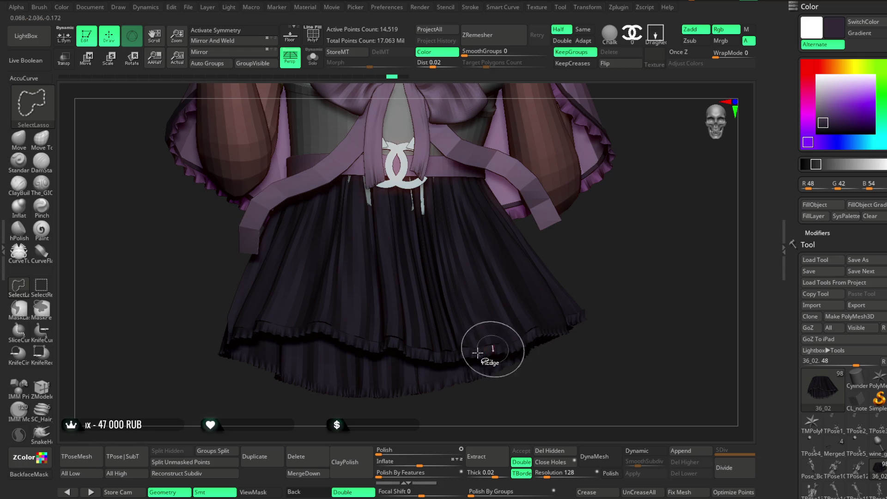
Step: Hide the skirt's middle ruffle with rectangle selection and split the hidden parts into a separate piece
click(41, 285)
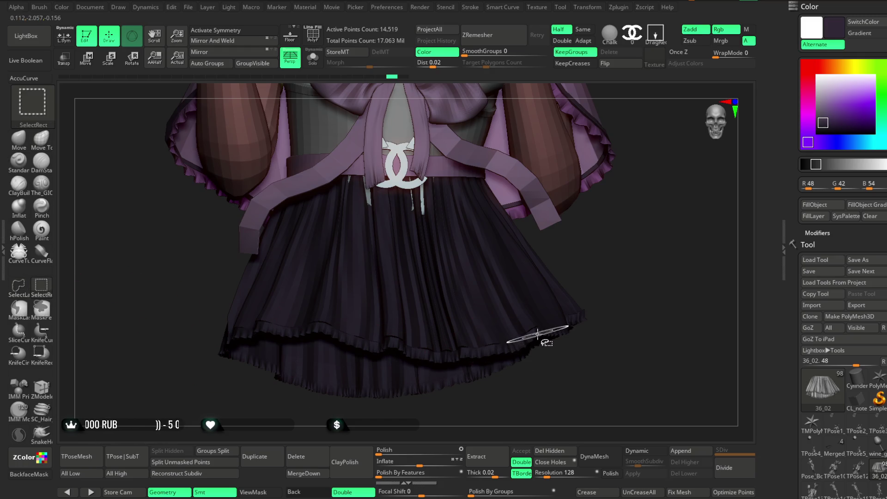
ctrl+shift+click(537, 333)
ctrl+shift+click(581, 247)
drag(581, 248, 448, 376)
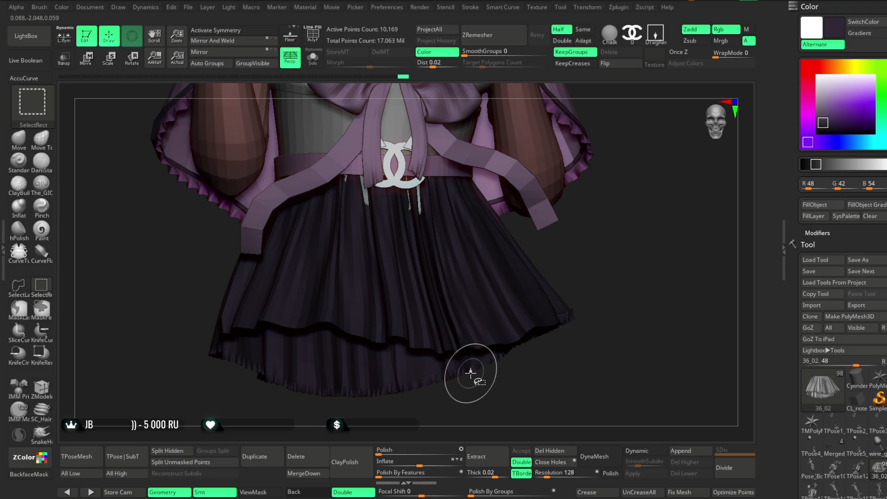
ctrl+shift+click(470, 372)
mouse_move(623, 253)
alt+mouse_down()
mouse_move(634, 230)
mouse_move(600, 296)
mouse_move(593, 269)
mouse_move(556, 242)
alt+mouse_up()
click(184, 451)
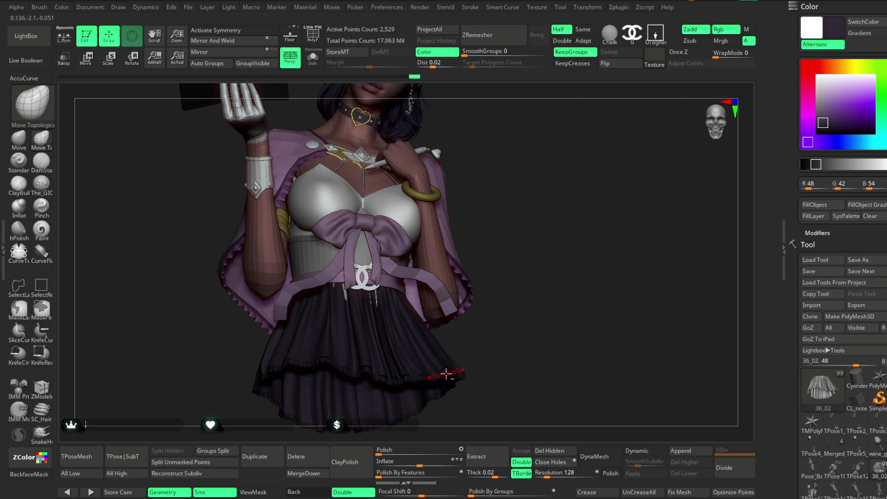
Step: Sample the ribbon's pink, darken it, and fill the skirt with that dark colour
key(c)
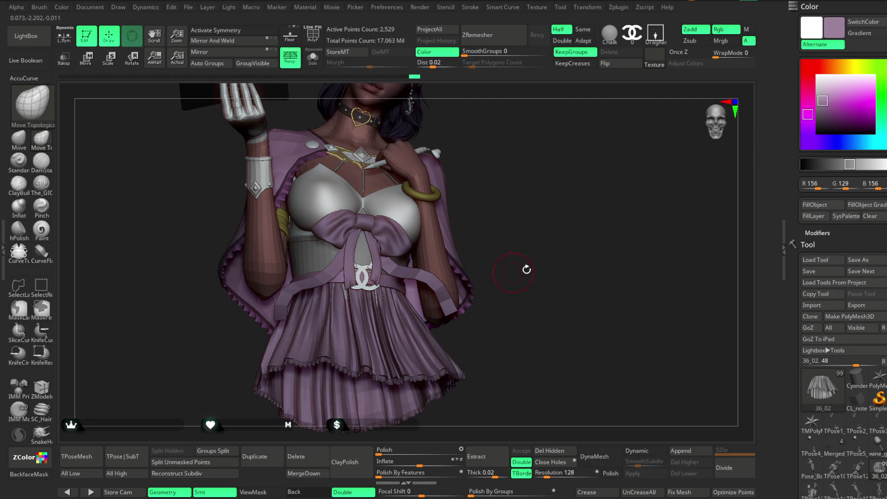
drag(526, 268, 588, 238)
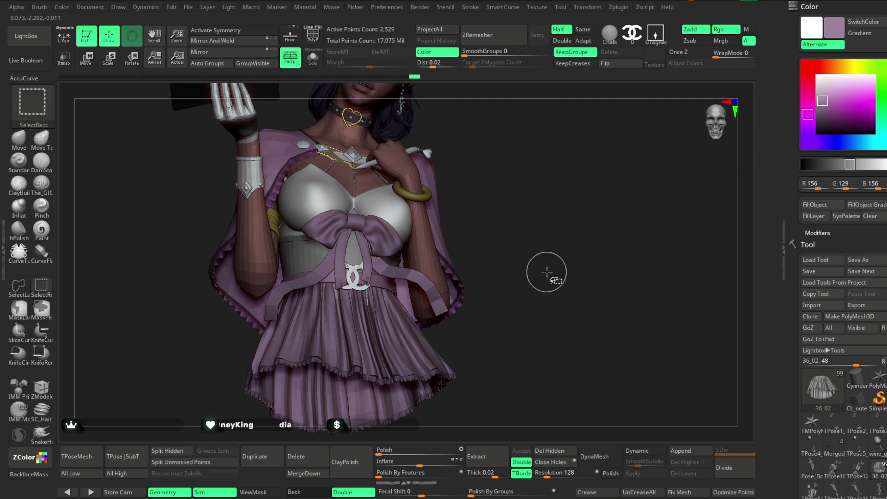
click(822, 112)
click(821, 121)
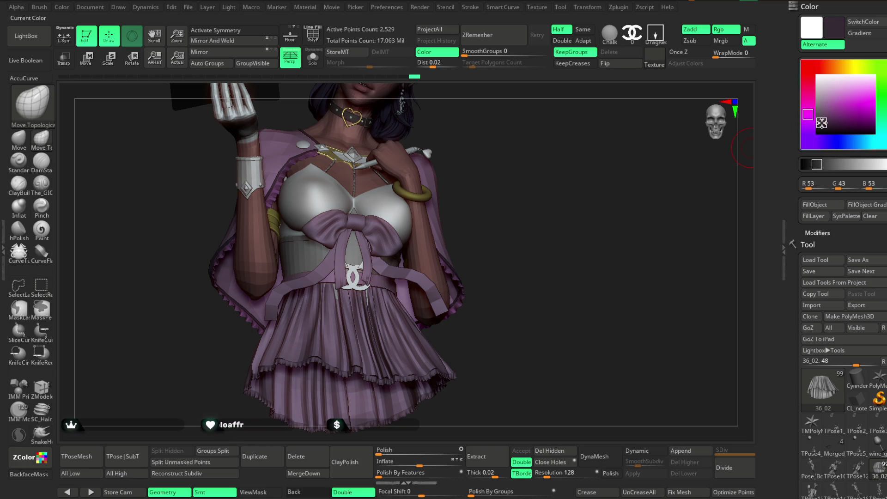
click(803, 208)
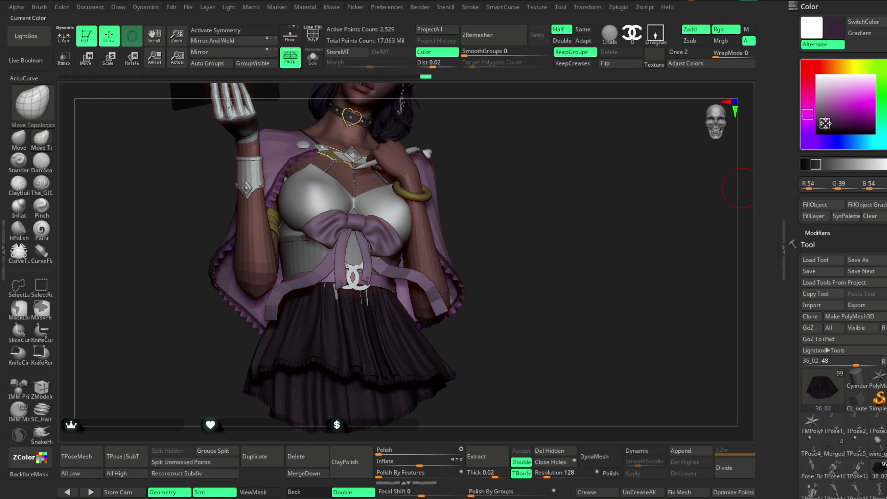
Step: Shift the hue to a dark purple-grey (R53 G47 B58) and select the skirt hem frill
mouse_move(572, 300)
mouse_down()
mouse_move(614, 301)
mouse_move(662, 274)
mouse_up()
click(807, 141)
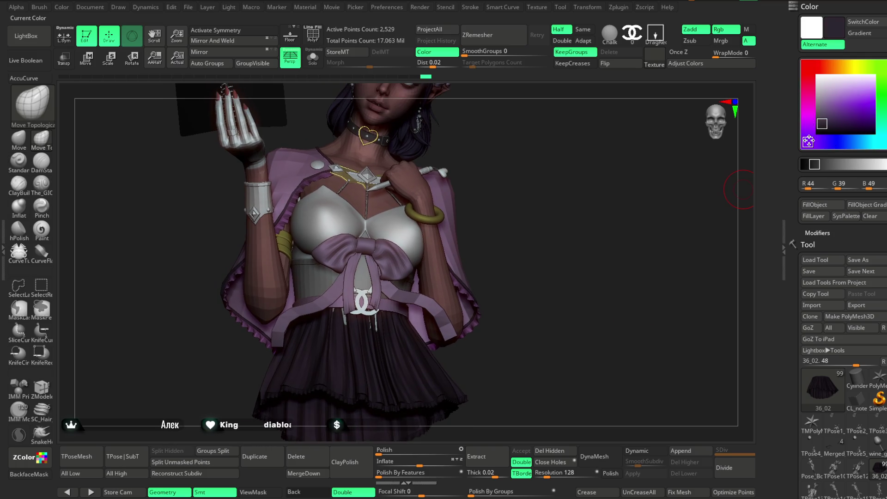
mouse_move(600, 302)
mouse_down()
mouse_move(619, 300)
mouse_move(756, 183)
mouse_up()
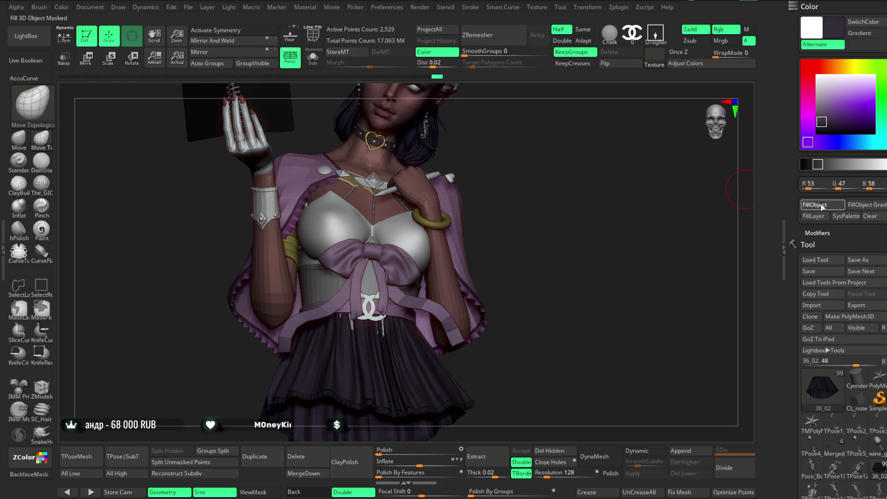
mouse_move(609, 296)
mouse_down()
mouse_move(633, 263)
mouse_move(575, 273)
mouse_move(534, 352)
mouse_up()
alt+click(508, 345)
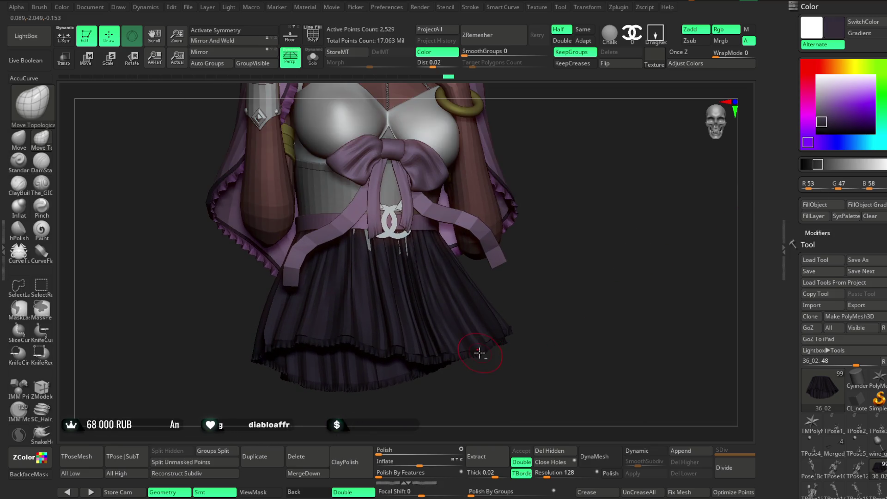
Step: Set a light mauve-pink (R171 G143 B171) and inspect the hem frill in Solo
key(c)
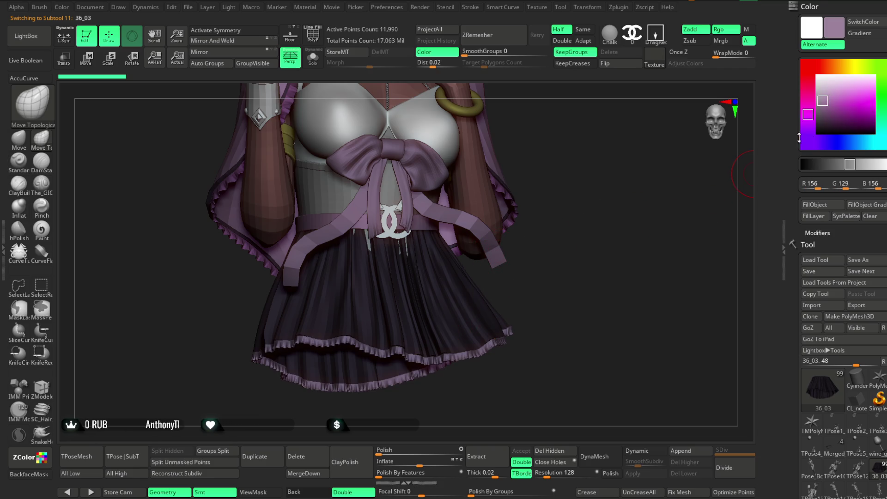
click(823, 97)
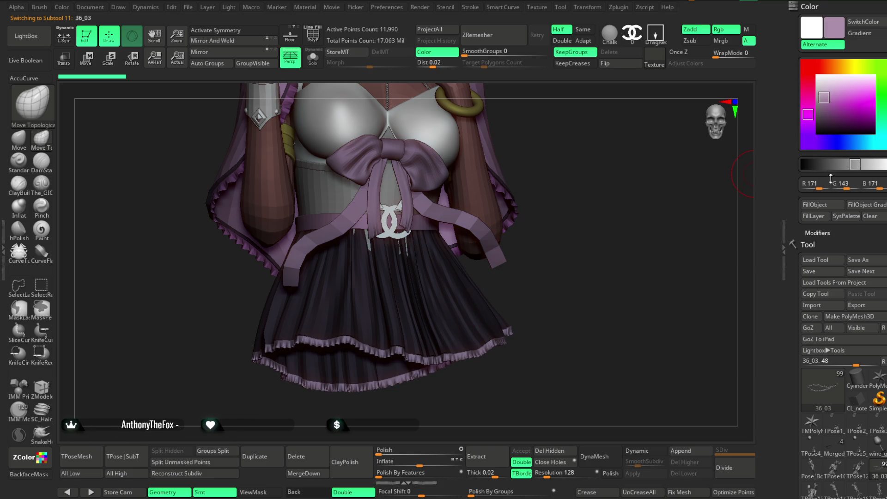
drag(626, 254, 616, 257)
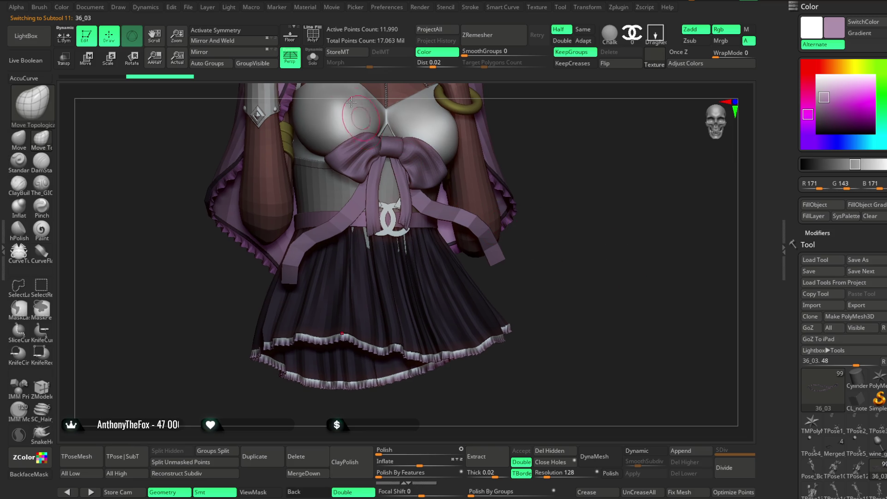
click(313, 56)
drag(541, 208, 558, 211)
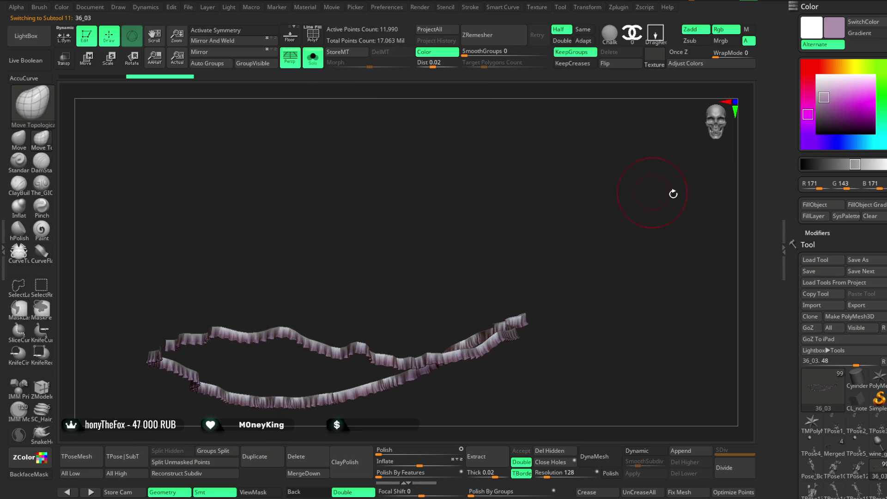
drag(673, 194, 596, 225)
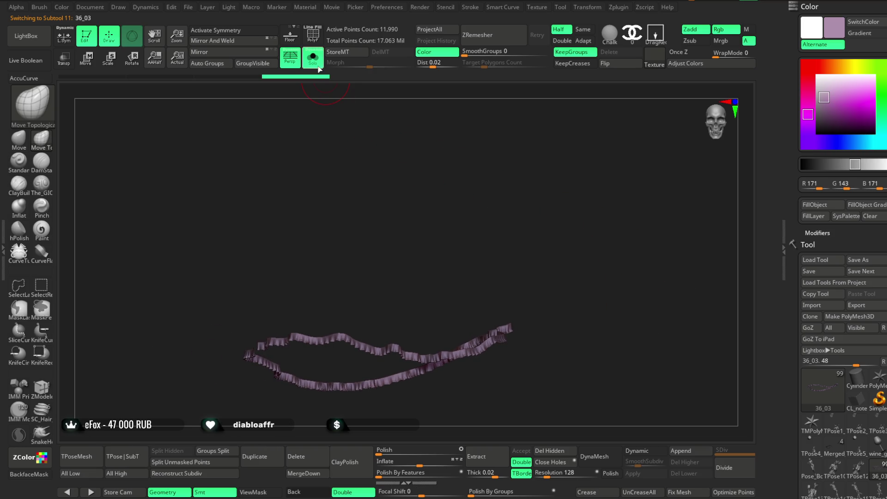
click(313, 56)
mouse_move(605, 183)
mouse_down()
mouse_move(590, 235)
mouse_move(563, 208)
mouse_move(507, 242)
mouse_up()
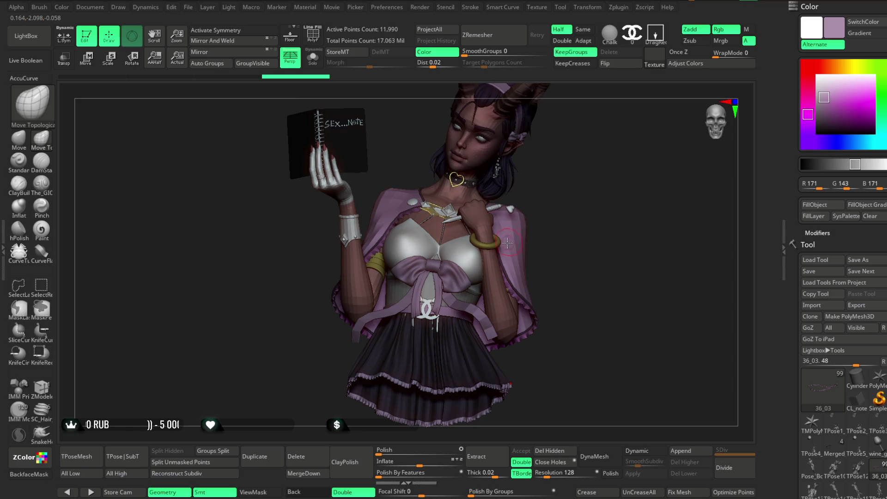
Step: Turn the character to face the viewer and select the skirt
alt+click(450, 358)
mouse_move(600, 305)
mouse_down()
mouse_move(623, 294)
mouse_move(617, 300)
mouse_move(618, 288)
mouse_move(621, 322)
mouse_move(622, 311)
mouse_move(552, 303)
mouse_up()
alt+click(403, 351)
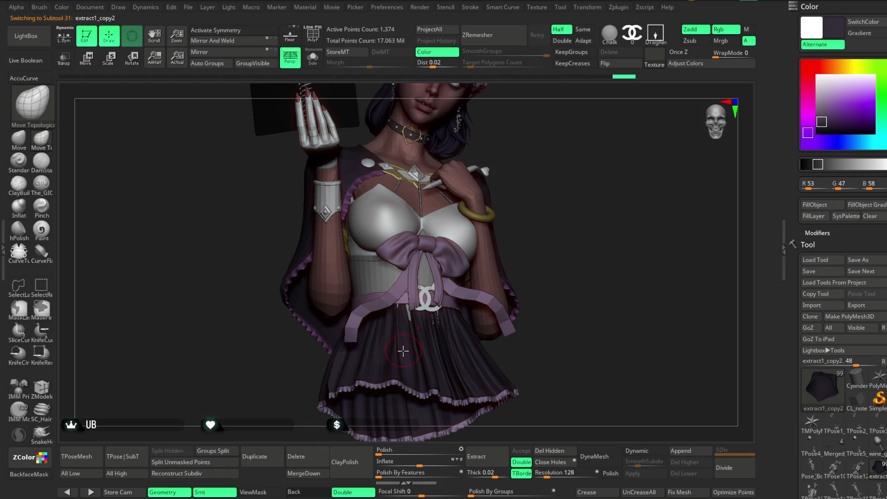
Step: Fill the skirt with the dark purple and select the white top garment
click(811, 208)
mouse_move(616, 305)
mouse_down()
mouse_move(605, 285)
mouse_move(611, 277)
mouse_move(594, 299)
mouse_move(600, 317)
mouse_move(594, 291)
mouse_move(586, 293)
mouse_move(591, 324)
mouse_move(584, 316)
mouse_move(600, 287)
mouse_up()
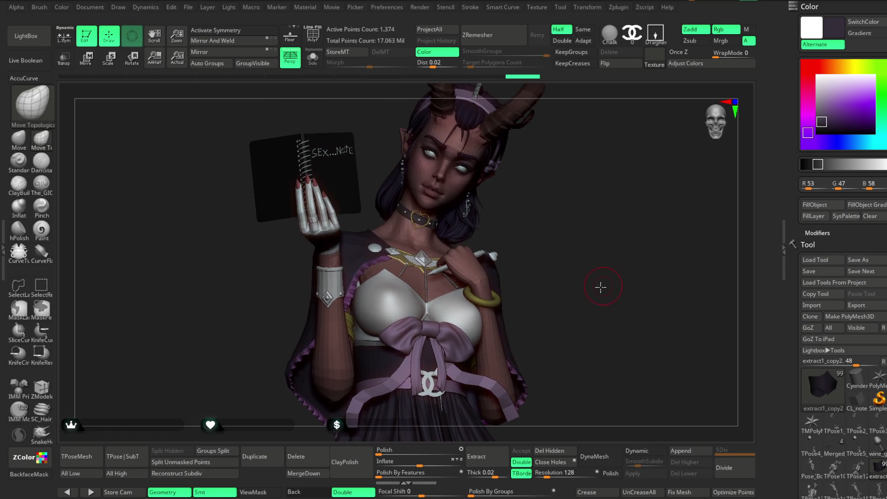
alt+click(465, 322)
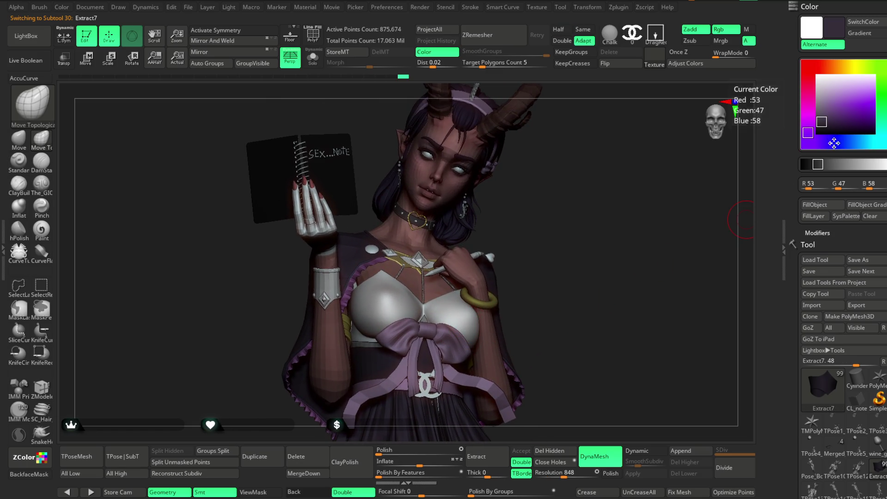
Step: Fill the top garment with a dark slate blue-grey, refining the shade and refilling it
drag(834, 143, 839, 143)
click(820, 207)
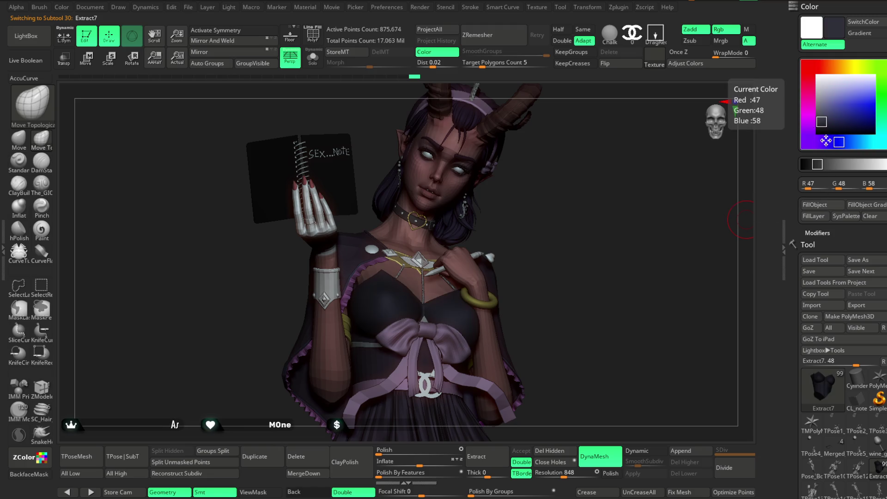
click(825, 115)
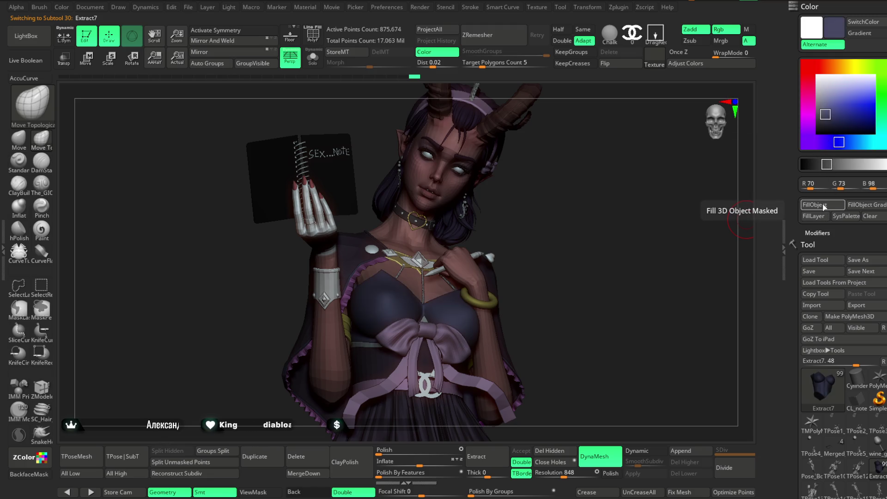
mouse_move(679, 323)
mouse_down()
mouse_move(663, 283)
mouse_move(604, 301)
mouse_move(586, 291)
mouse_move(605, 286)
mouse_up()
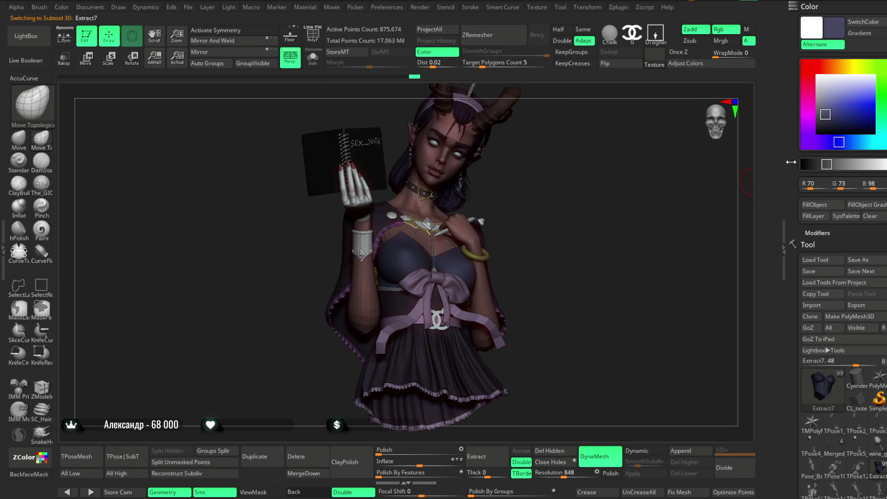
click(822, 114)
drag(839, 142, 851, 143)
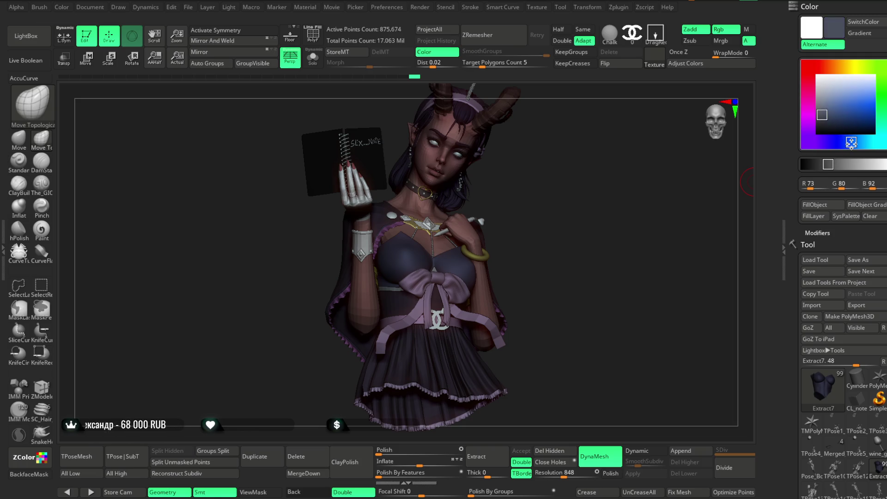
click(818, 205)
mouse_move(655, 212)
mouse_down()
mouse_move(609, 283)
mouse_move(772, 181)
mouse_up()
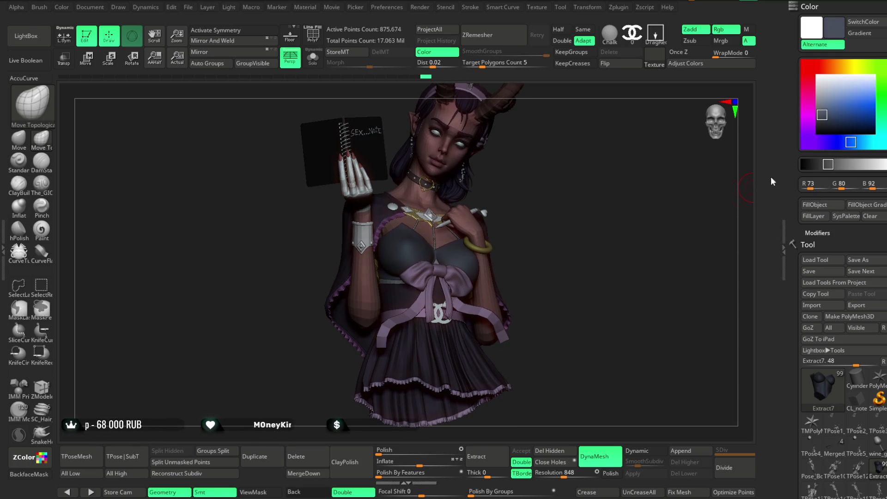
click(825, 111)
mouse_move(675, 273)
mouse_down()
mouse_move(578, 283)
mouse_move(647, 291)
mouse_move(667, 282)
mouse_move(600, 289)
mouse_move(599, 297)
mouse_move(619, 271)
mouse_move(607, 277)
mouse_move(598, 310)
mouse_move(594, 303)
mouse_move(607, 276)
mouse_move(663, 313)
mouse_move(663, 330)
mouse_up()
Step: Sample the skin tone, select the body mesh, and isolate it with Solo
key(c)
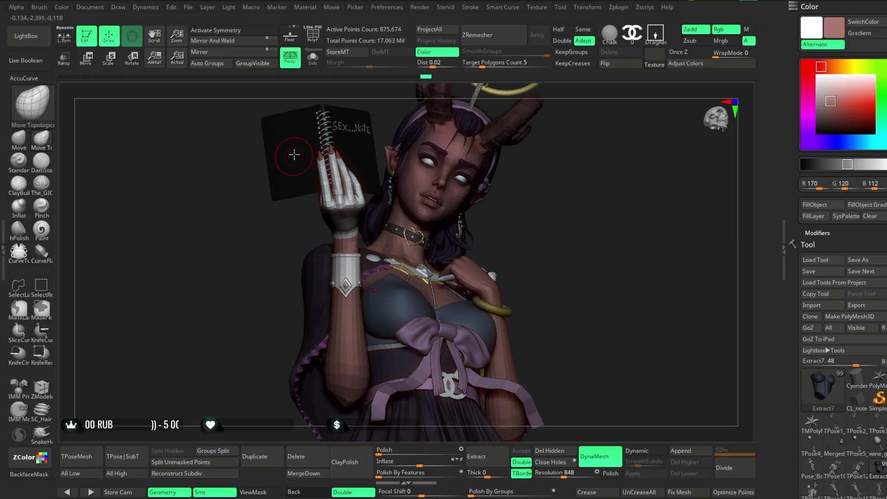
click(319, 63)
click(314, 64)
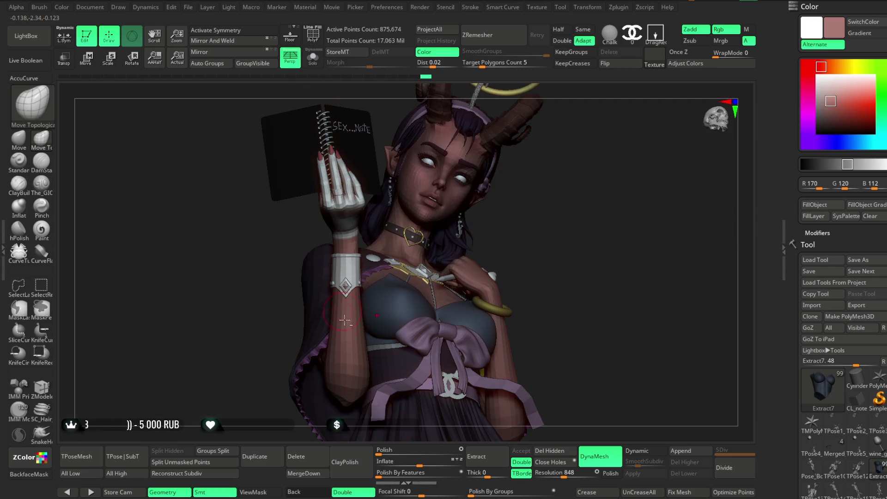
alt+click(359, 306)
click(312, 57)
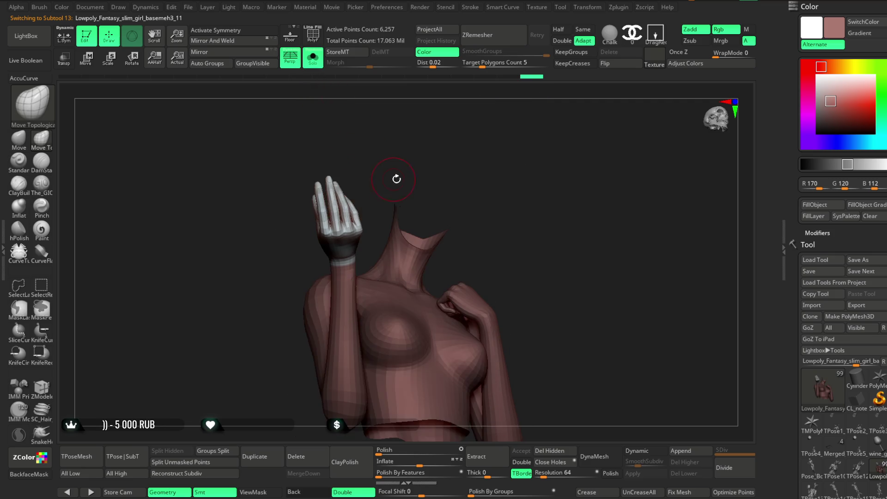
Step: With the Paint brush and Zadd off, undo the white paint on the raised hand
click(42, 228)
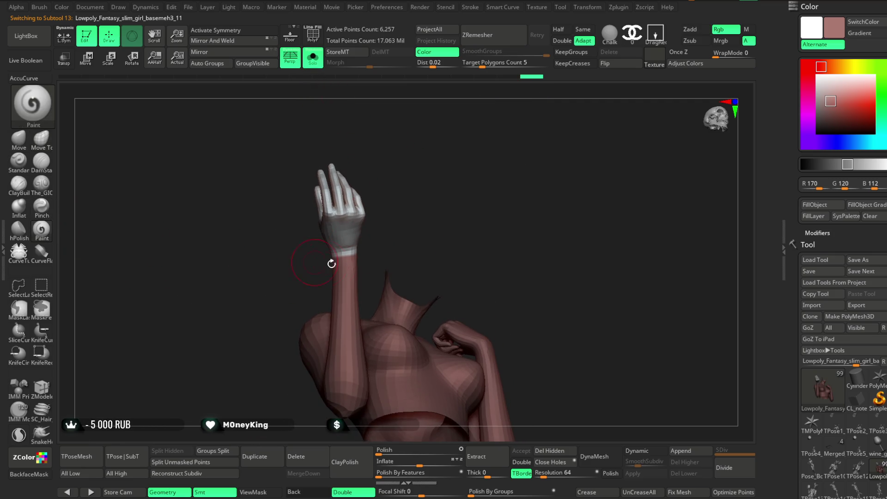
key(space)
key(ctrl+shift+z)
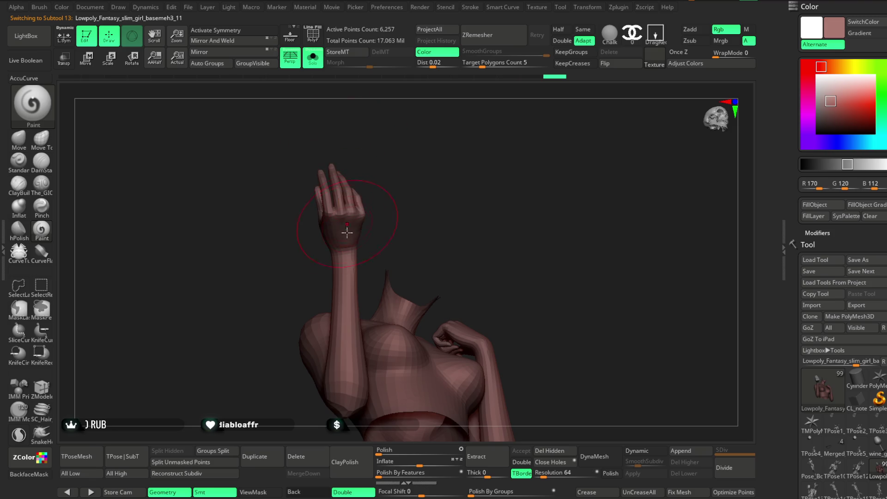
key(ctrl+shift+z)
key(ctrl+shift+z)
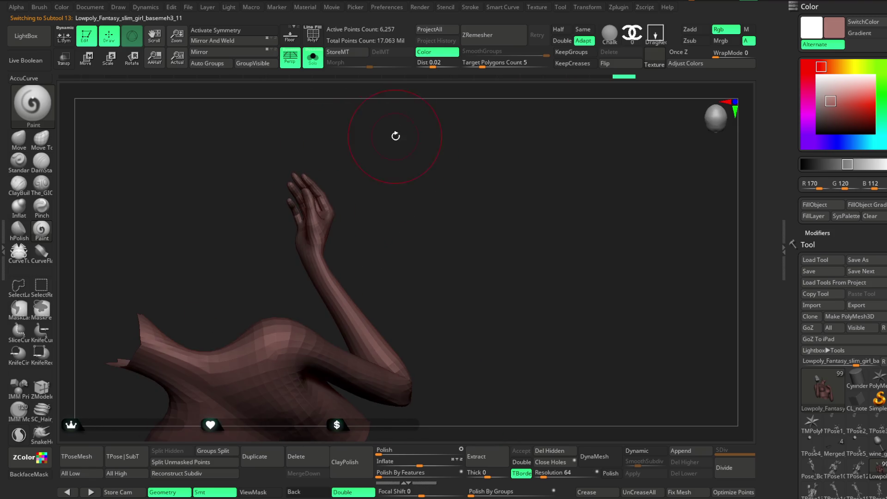
key(ctrl+shift+z)
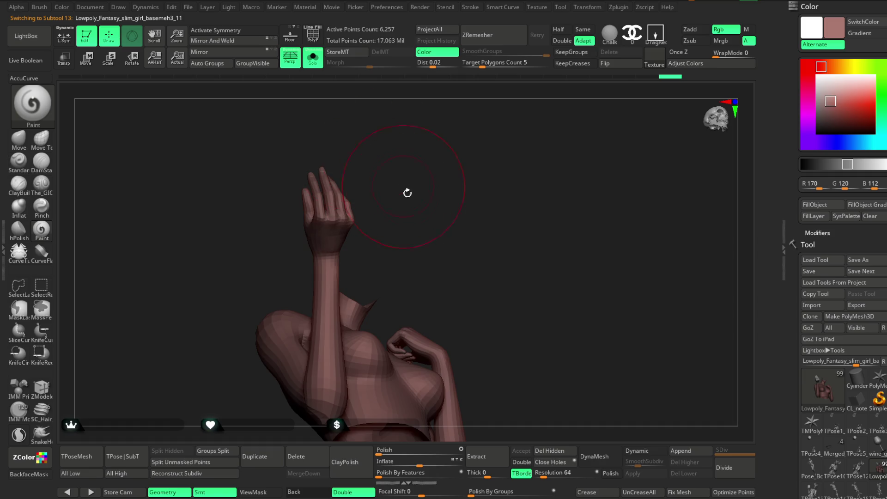
key(ctrl+shift+z)
Step: Turn Solo off and pick a steel-blue secondary colour, R61 G97 B128
click(315, 68)
mouse_move(483, 218)
mouse_down()
mouse_move(481, 198)
mouse_move(481, 222)
mouse_move(491, 214)
mouse_move(448, 328)
mouse_up()
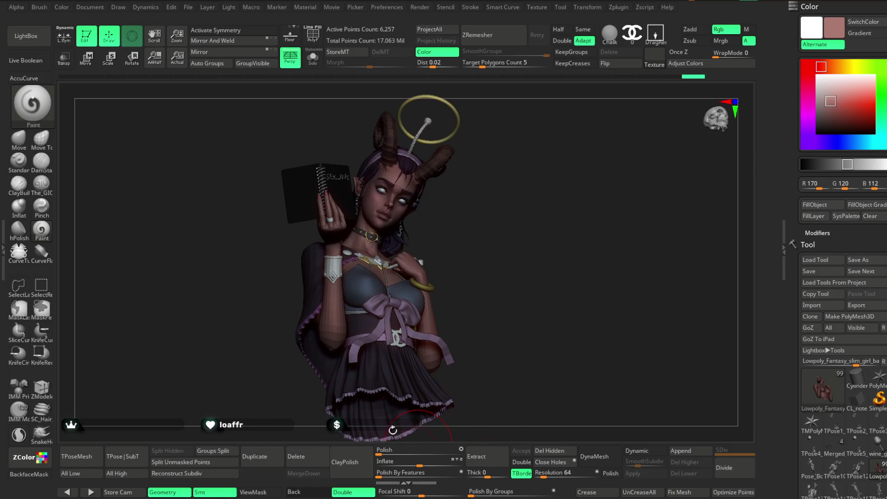
click(833, 112)
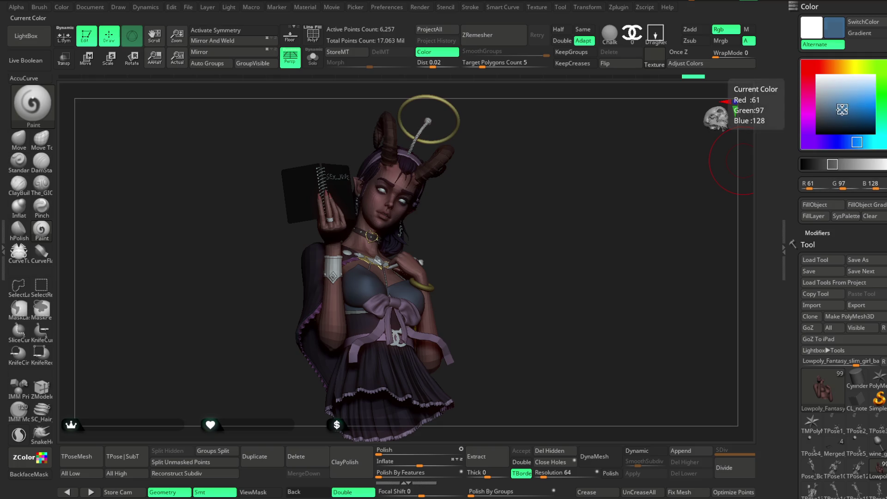
Step: Darken the blue to slate R50 G63 B74 and apply it as the canvas background
click(833, 116)
drag(306, 493, 835, 28)
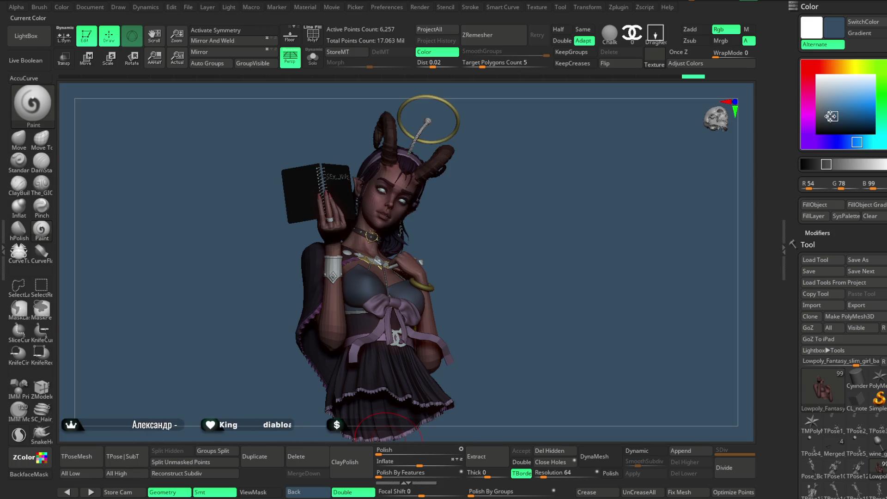
mouse_move(324, 495)
mouse_down()
mouse_move(590, 241)
mouse_move(835, 32)
mouse_up()
mouse_move(537, 262)
mouse_down()
mouse_move(546, 257)
mouse_move(548, 269)
mouse_move(537, 267)
mouse_move(546, 256)
mouse_move(547, 292)
mouse_move(558, 254)
mouse_move(551, 244)
mouse_move(560, 249)
mouse_move(556, 275)
mouse_move(555, 256)
mouse_move(528, 262)
mouse_move(550, 257)
mouse_move(551, 280)
mouse_move(484, 302)
mouse_up()
Step: Select the Extract2 piece, apply a new material and set the secondary colour to near white
alt+click(436, 319)
mouse_move(577, 236)
mouse_down()
mouse_move(568, 224)
mouse_move(579, 210)
mouse_up()
key(space)
click(578, 303)
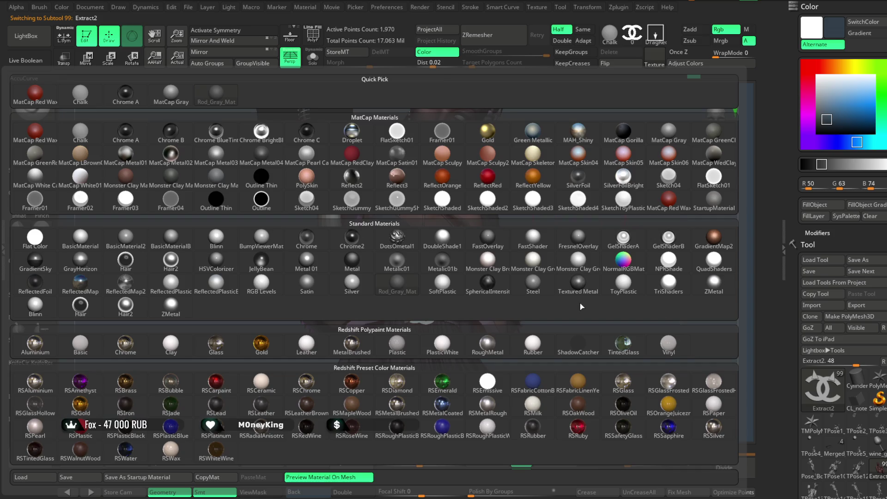
click(485, 131)
drag(826, 119, 810, 77)
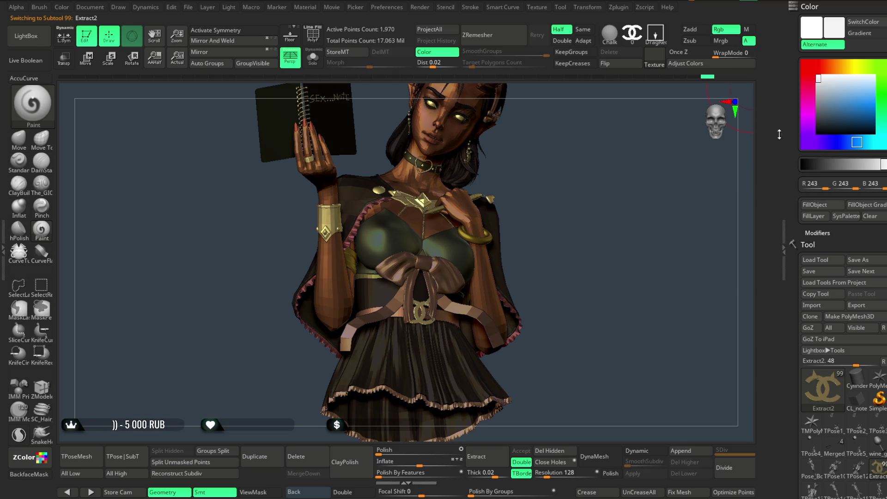
Step: Apply Rod_Gray_Mat to the bust and turn the view to inspect it
key(space)
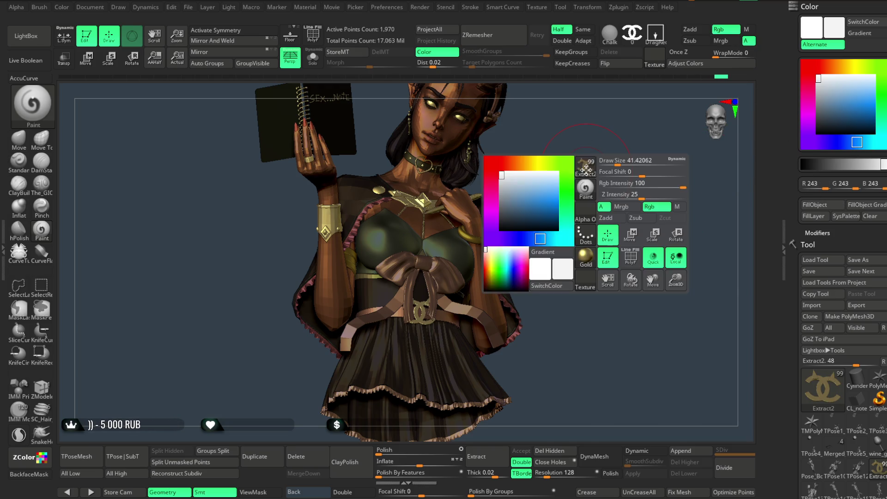
click(585, 257)
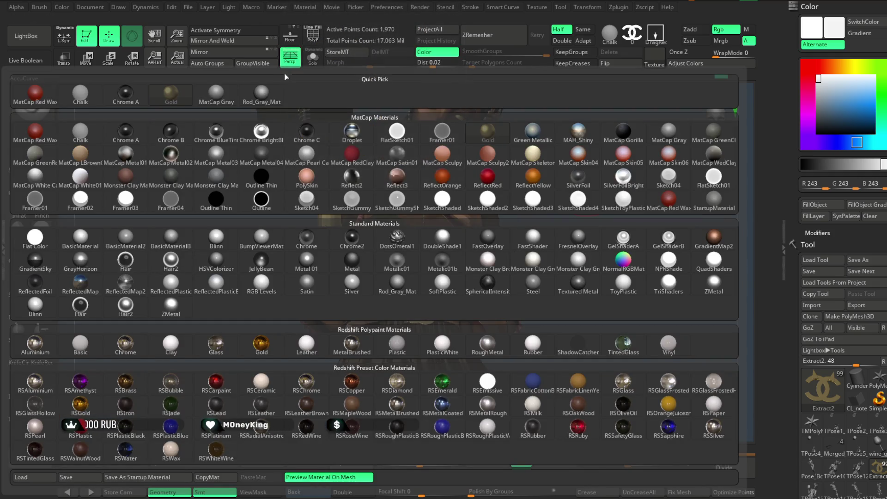
click(271, 97)
mouse_move(563, 170)
mouse_down()
mouse_move(550, 220)
mouse_move(560, 208)
mouse_move(547, 200)
mouse_move(561, 212)
mouse_move(538, 214)
mouse_move(555, 212)
mouse_up()
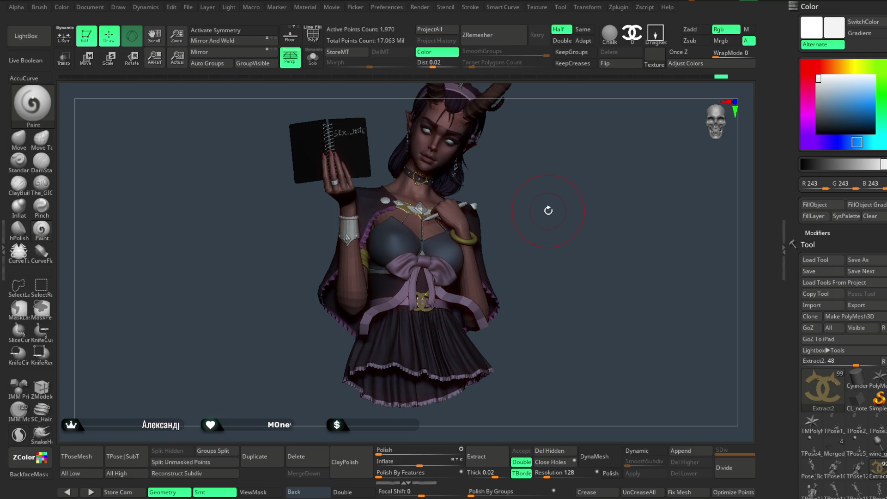
mouse_move(544, 215)
mouse_down()
mouse_move(552, 208)
mouse_move(543, 225)
mouse_move(546, 191)
mouse_move(534, 232)
mouse_move(550, 186)
mouse_move(546, 244)
mouse_move(566, 213)
mouse_move(534, 201)
mouse_move(570, 192)
mouse_move(536, 220)
mouse_move(568, 173)
mouse_move(537, 284)
mouse_move(530, 230)
mouse_move(574, 188)
mouse_move(526, 208)
mouse_move(526, 234)
mouse_up()
Step: Make the girl's body the active subtool, frame the face, and enable local symmetry
alt+click(535, 202)
right_click(556, 211)
alt+click(431, 264)
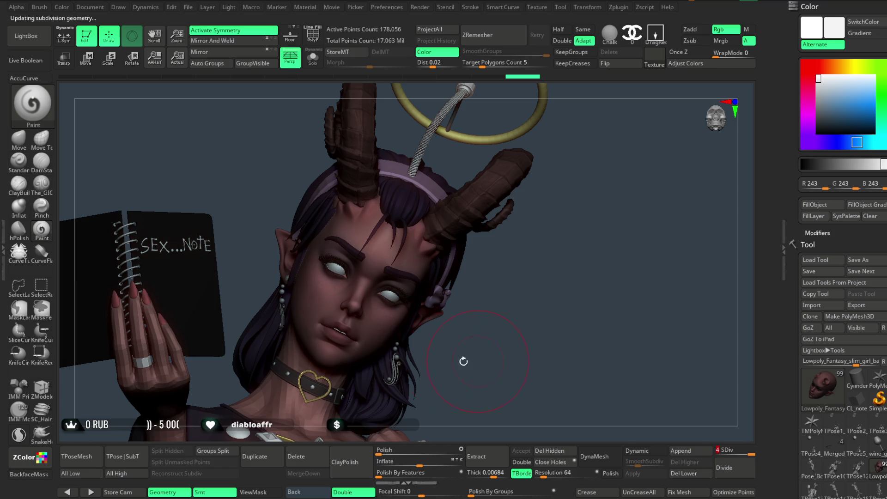
click(91, 492)
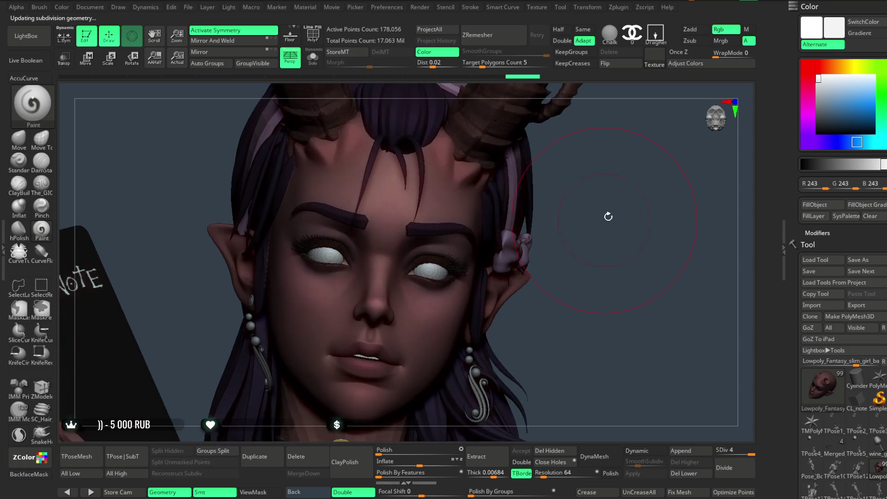
key(space)
mouse_move(572, 219)
mouse_down()
mouse_move(598, 212)
mouse_move(598, 188)
mouse_move(594, 205)
mouse_up()
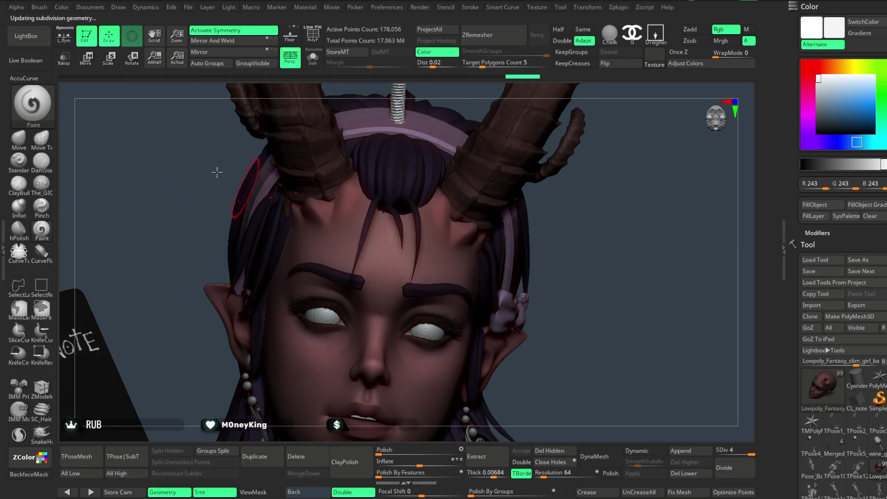
click(68, 39)
mouse_move(457, 234)
right_down()
mouse_move(543, 224)
mouse_move(550, 241)
mouse_move(519, 253)
right_up()
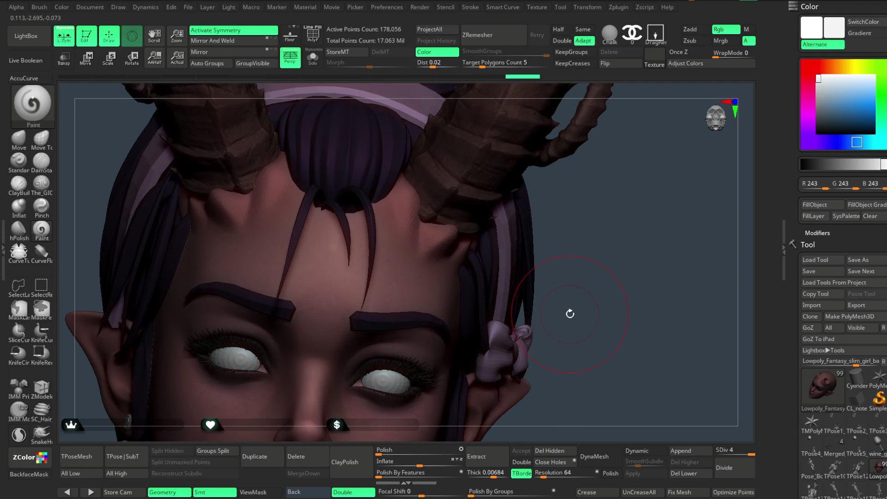
Step: Load the Orb_Slah_Curve brush from the Кисти folder in LightBox
key(comma)
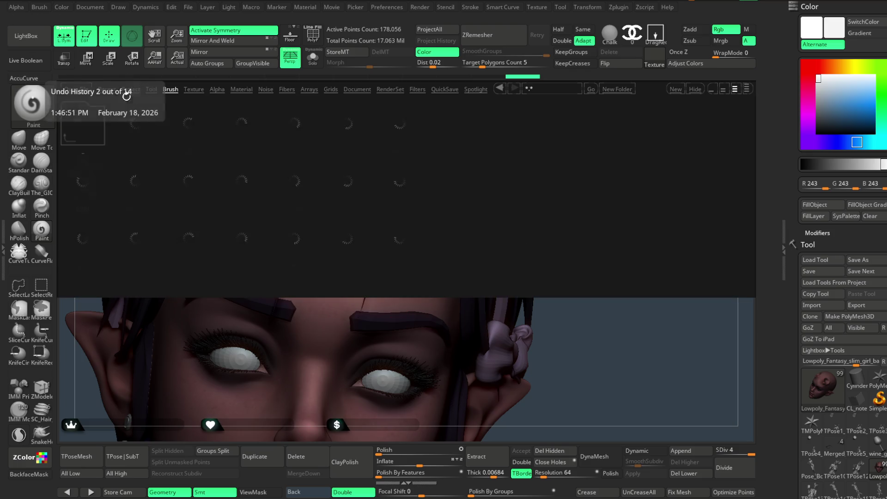
click(170, 89)
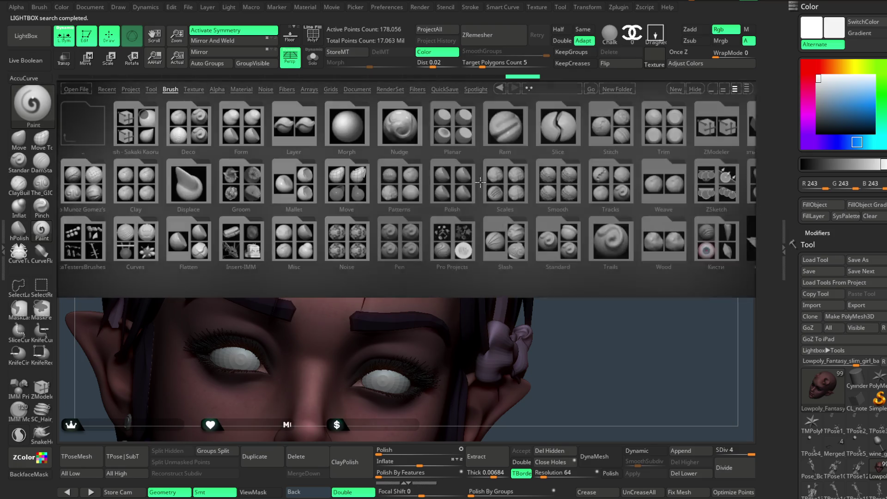
click(431, 245)
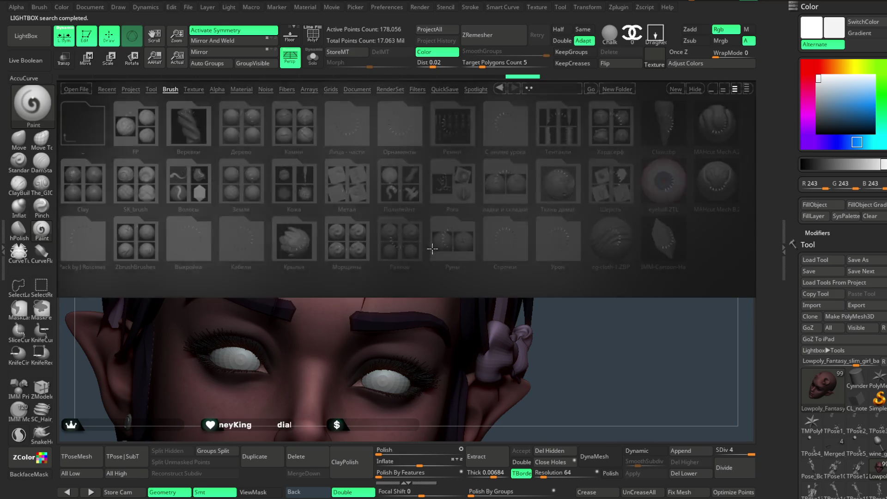
click(393, 252)
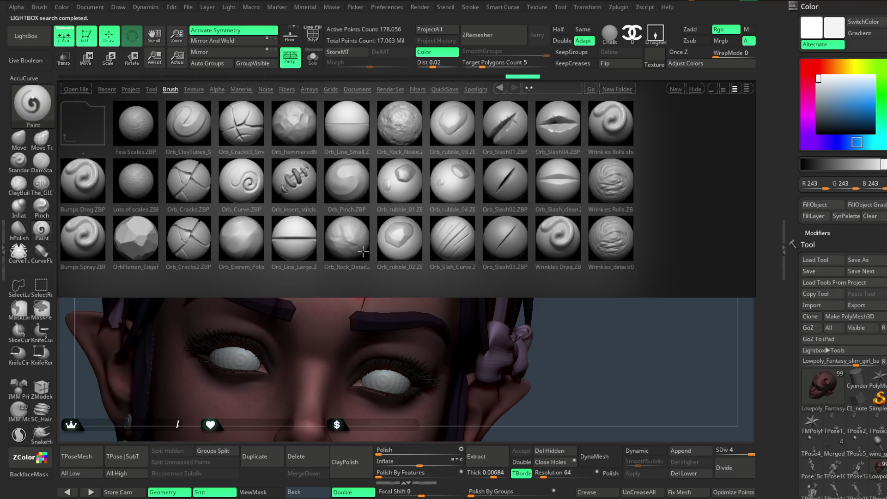
double_click(450, 240)
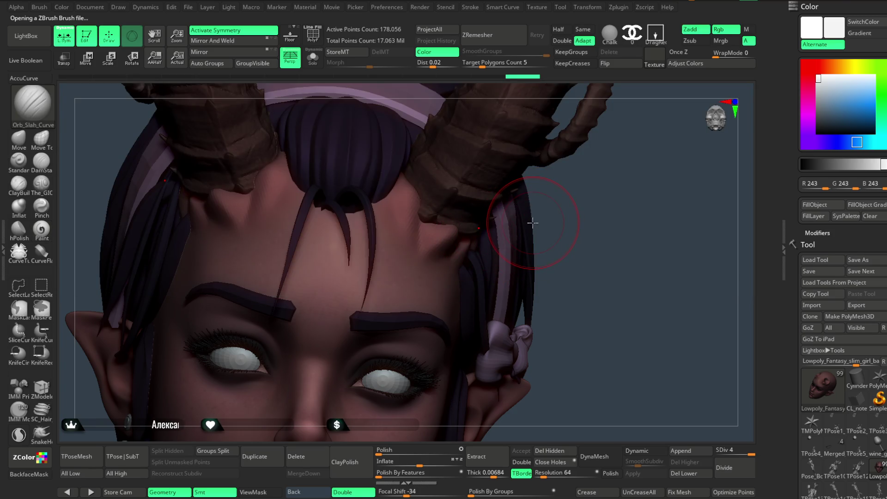
Step: Shrink the Orb_Slah_Curve brush, carve folds around the horn base, then solo the head
mouse_move(579, 236)
mouse_down()
mouse_move(564, 237)
mouse_move(562, 259)
mouse_move(372, 198)
mouse_up()
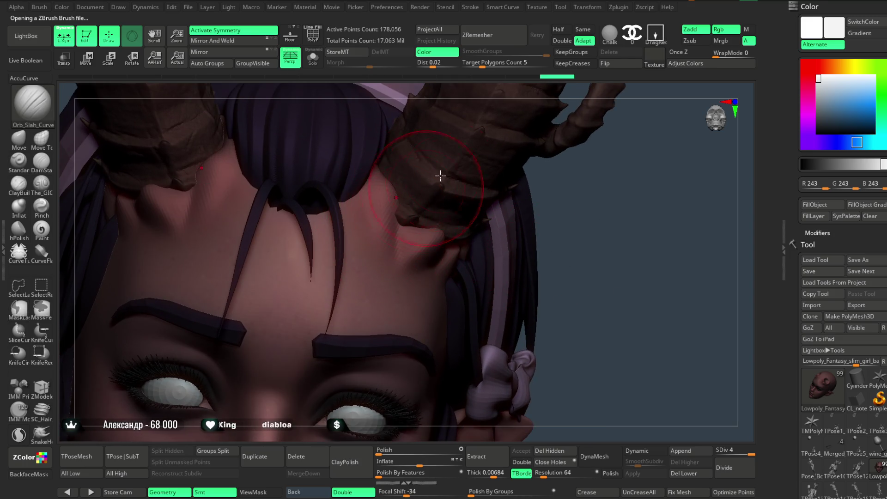
key(space)
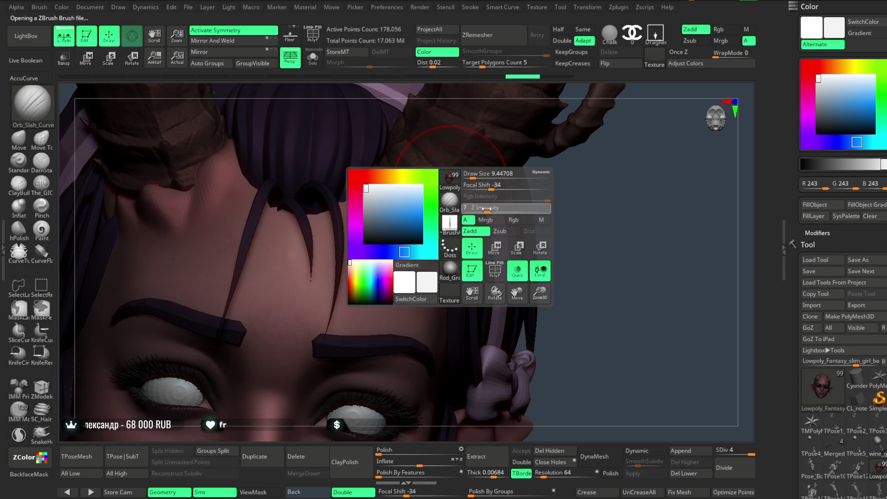
drag(464, 176, 463, 176)
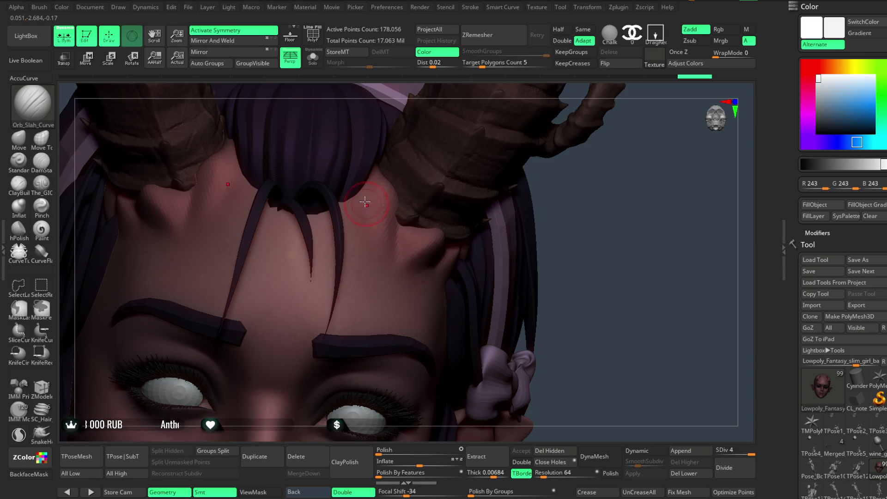
key(space)
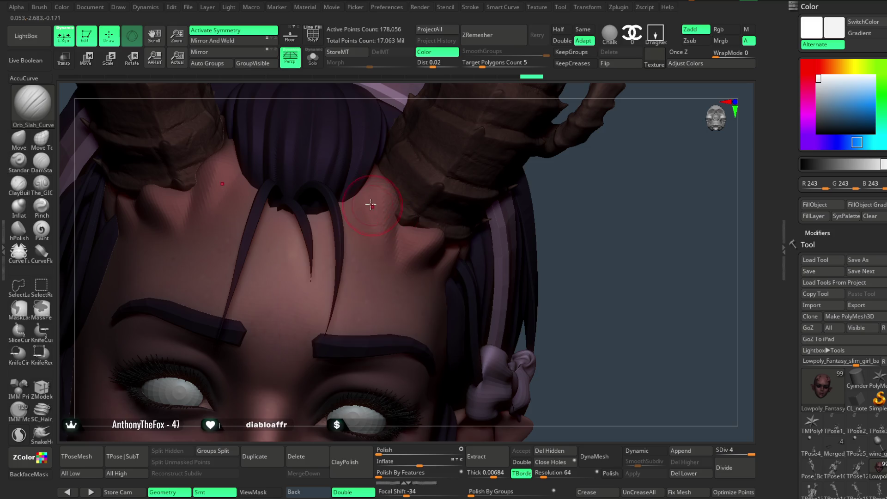
right_drag(487, 248, 417, 238)
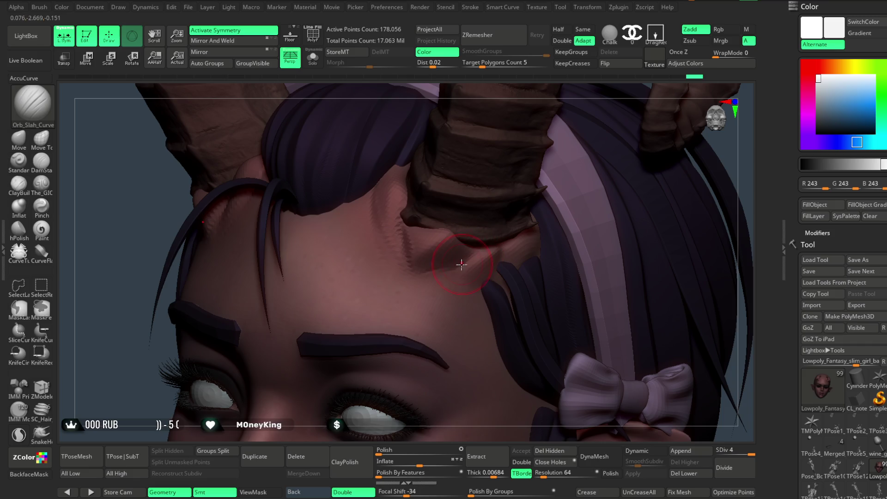
mouse_move(508, 199)
right_down()
mouse_move(411, 410)
mouse_move(418, 397)
right_up()
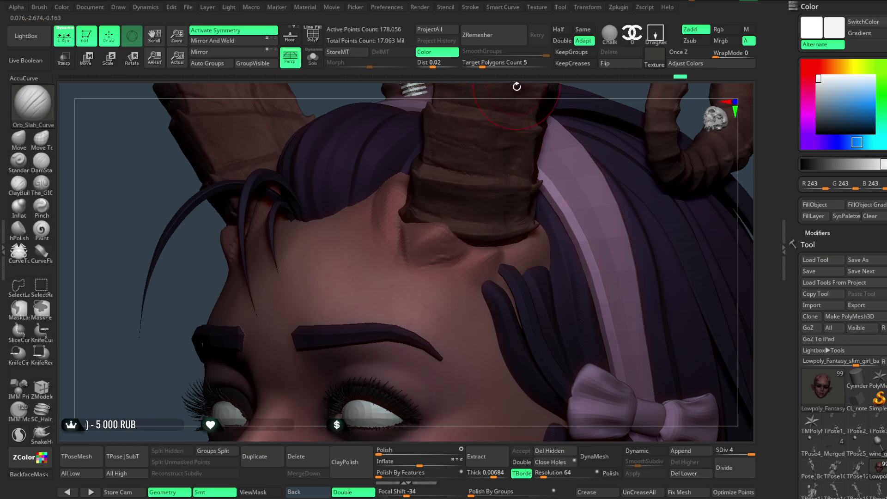
right_drag(517, 86, 451, 165)
click(311, 63)
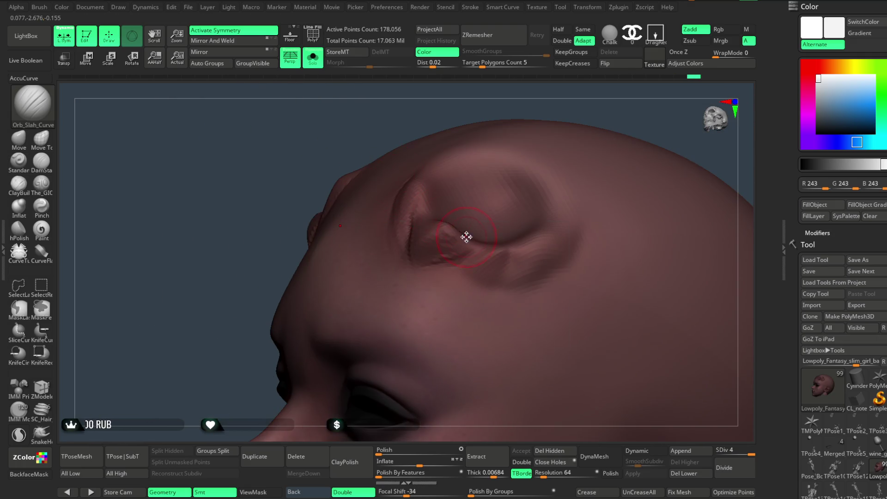
Step: Carve ridged skin folds around the horn bases while orbiting the isolated head
right_click(467, 237)
mouse_move(467, 237)
right_down()
mouse_move(550, 134)
mouse_move(511, 224)
mouse_move(569, 120)
right_up()
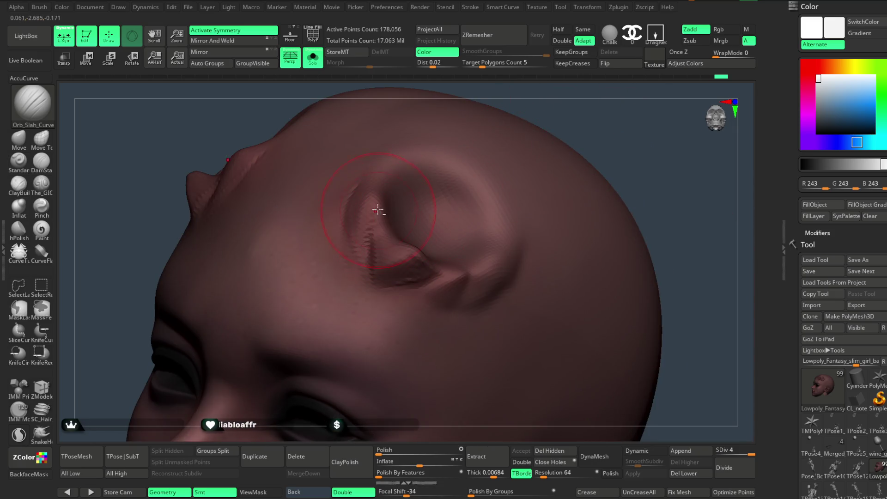
right_drag(396, 231, 438, 258)
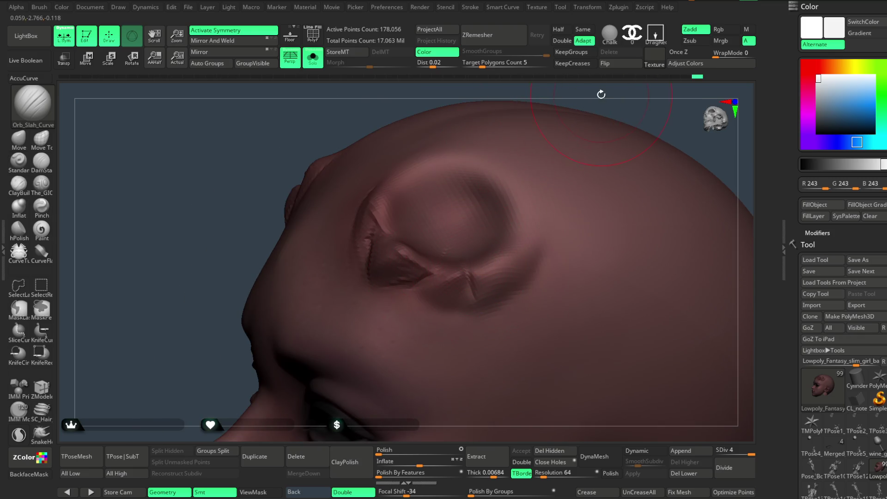
right_drag(600, 94, 467, 279)
right_drag(575, 107, 454, 286)
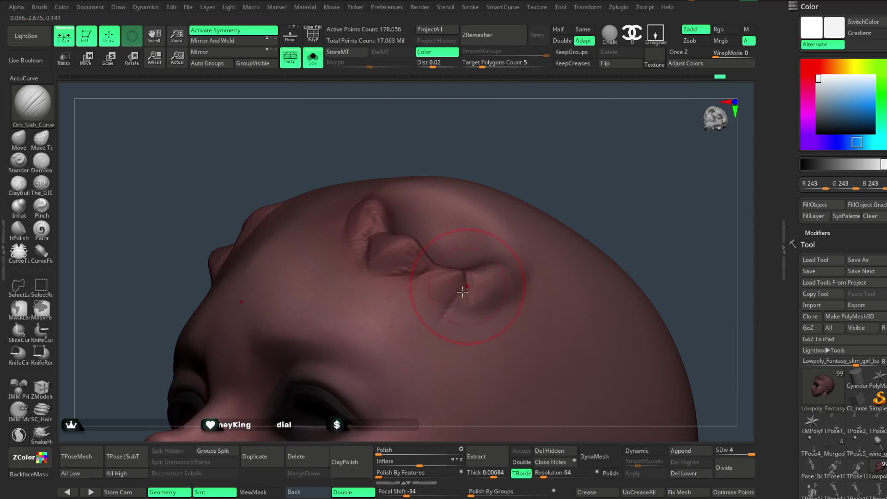
mouse_move(548, 192)
right_down()
mouse_move(490, 279)
mouse_move(578, 186)
mouse_move(479, 277)
right_up()
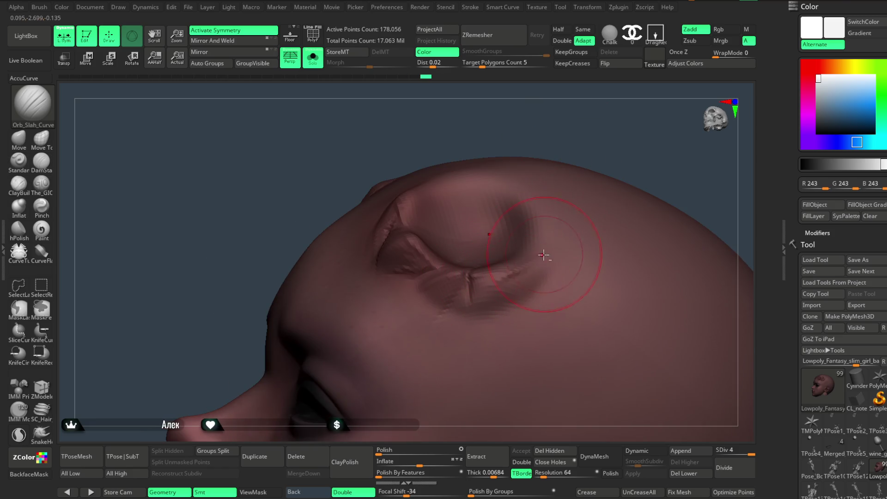
mouse_move(501, 308)
right_down()
mouse_move(631, 121)
mouse_move(571, 186)
mouse_move(590, 184)
mouse_move(389, 279)
right_up()
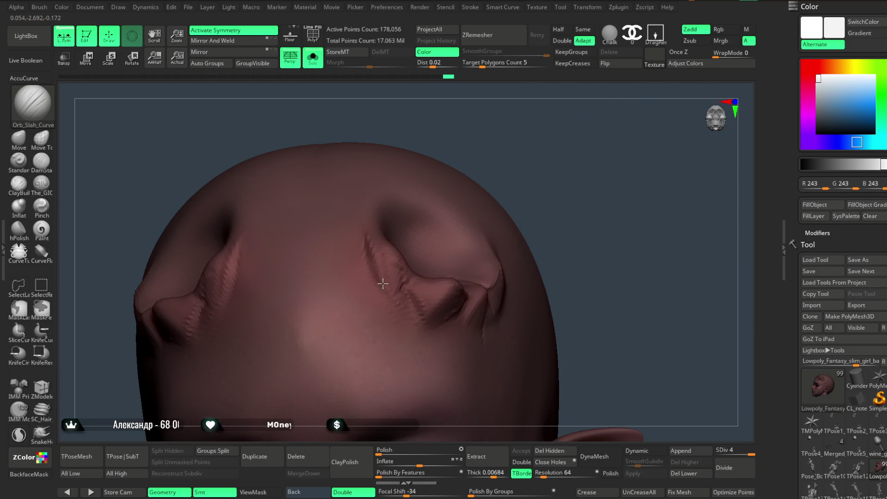
right_drag(475, 174, 425, 222)
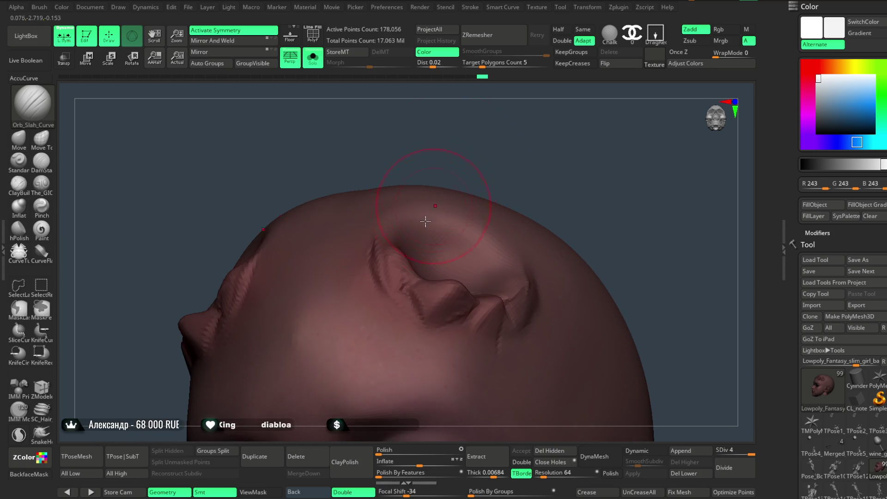
mouse_move(404, 299)
right_down()
mouse_move(455, 236)
mouse_move(493, 143)
mouse_move(554, 145)
mouse_move(430, 283)
right_up()
key(ctrl)
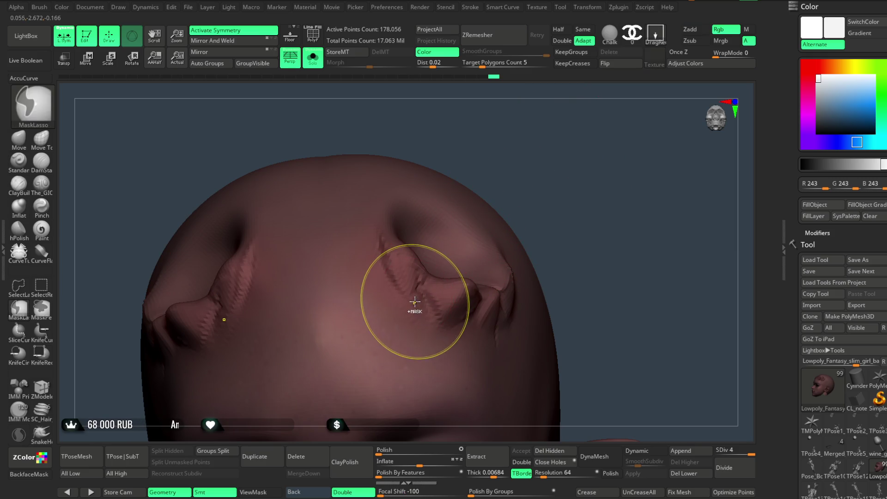
key(ctrl)
right_drag(519, 163, 416, 283)
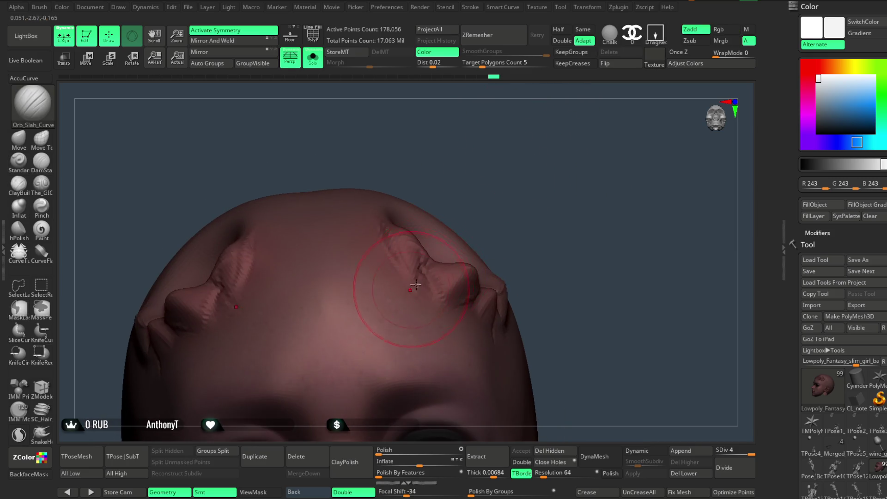
Step: Smooth the brow ridges and enlarge the carving brush
key(space)
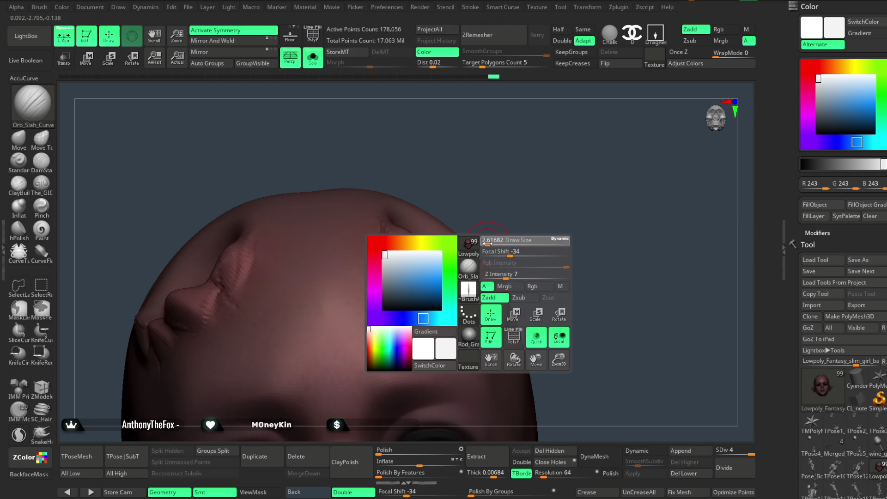
key(shift)
key(space)
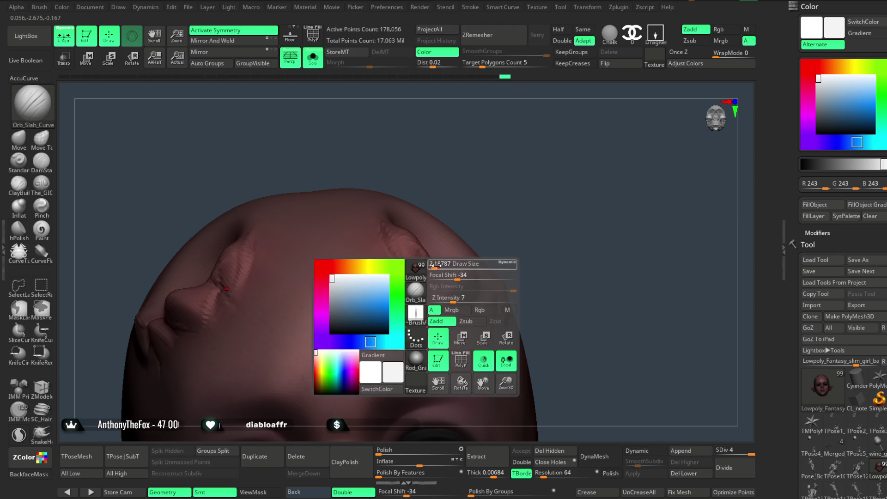
right_drag(446, 262, 480, 217)
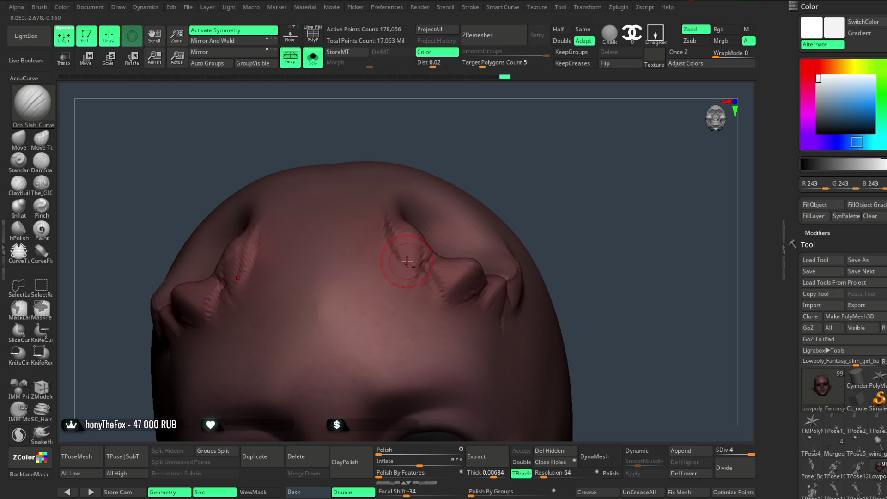
right_drag(407, 275, 429, 242)
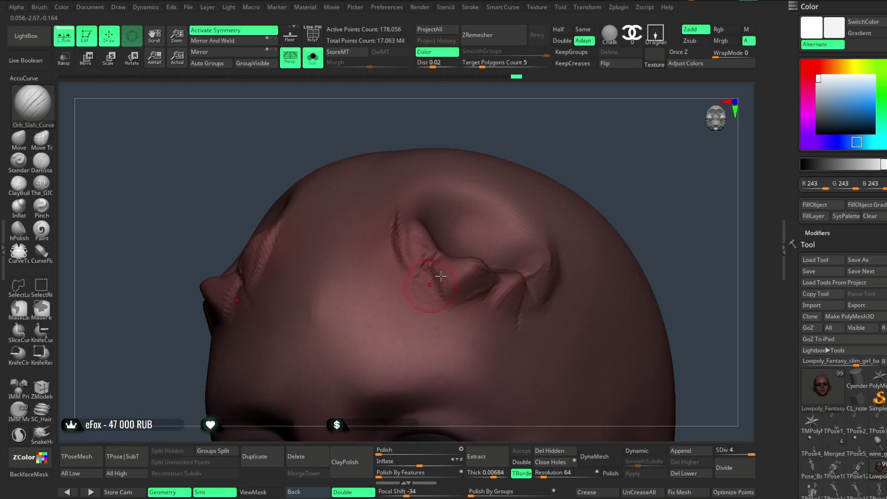
right_drag(440, 276, 454, 250)
mouse_move(567, 174)
right_down()
mouse_move(564, 159)
mouse_move(549, 220)
mouse_move(554, 198)
mouse_move(530, 198)
right_up()
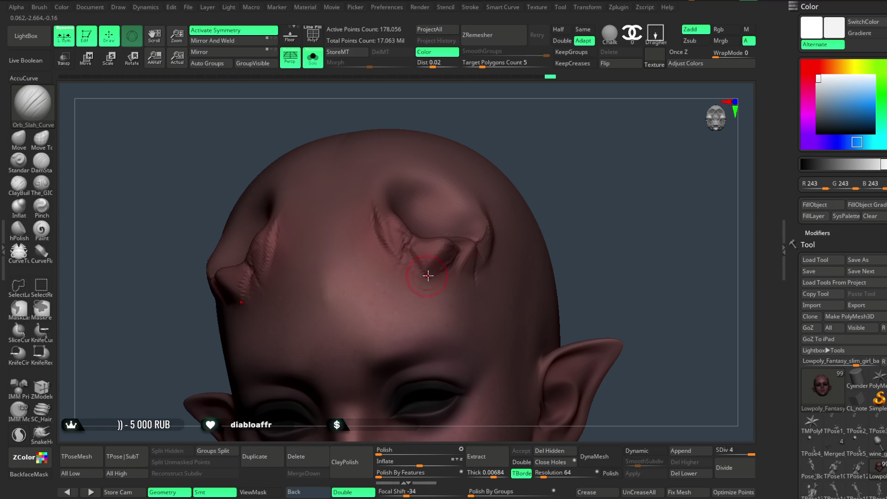
right_drag(544, 144, 424, 267)
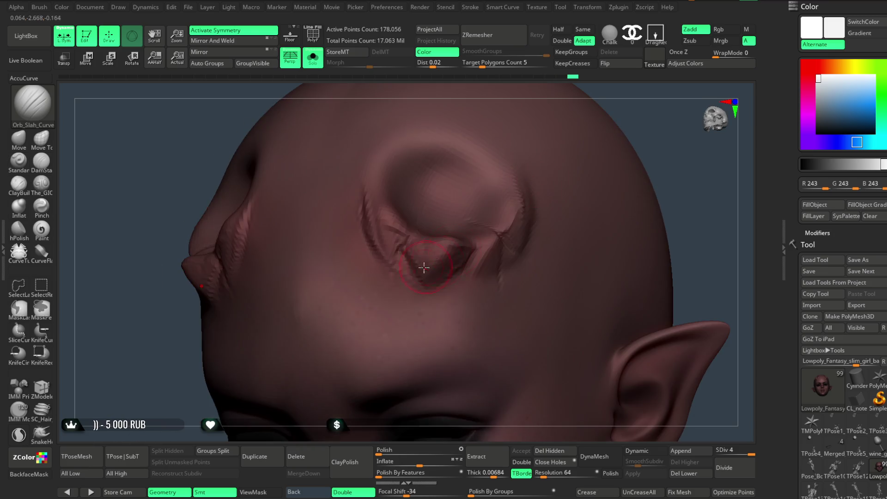
right_click(435, 261)
drag(467, 252, 489, 253)
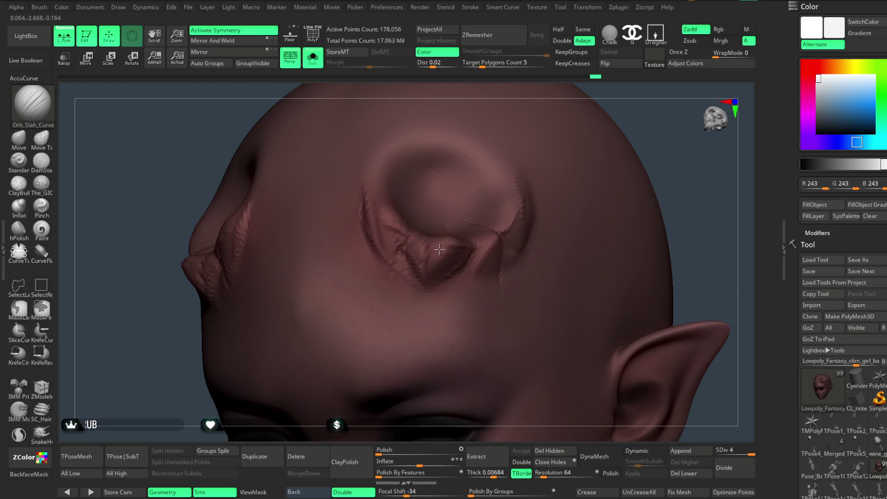
Step: Refine the brow horn from several angles, then switch to the Paint brush with Rgb on
mouse_move(627, 154)
right_down()
mouse_move(592, 121)
mouse_move(465, 248)
right_up()
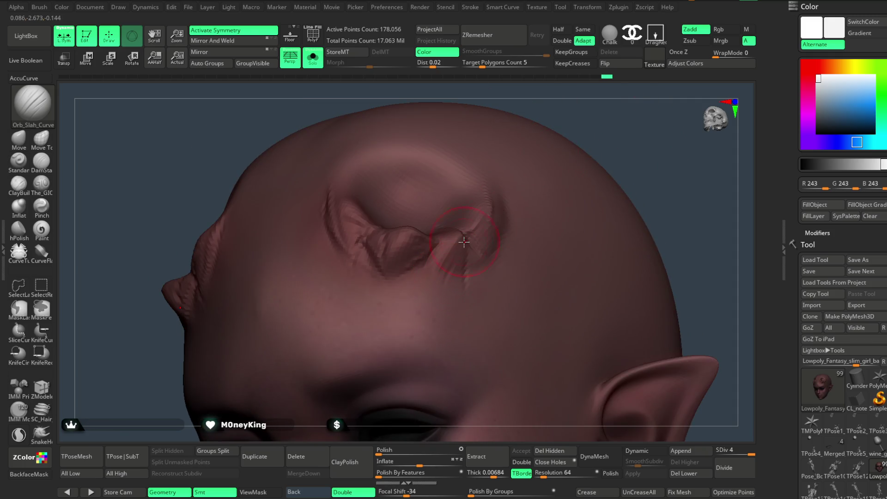
right_drag(616, 124, 463, 250)
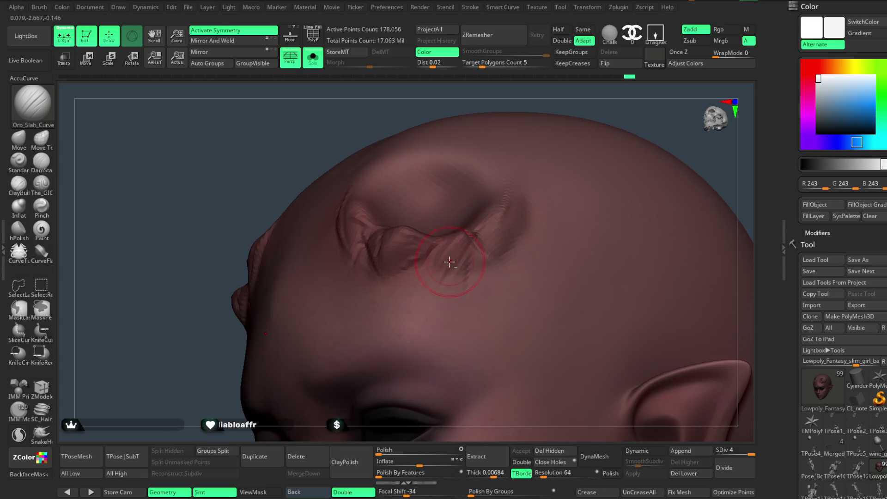
right_drag(614, 112, 447, 261)
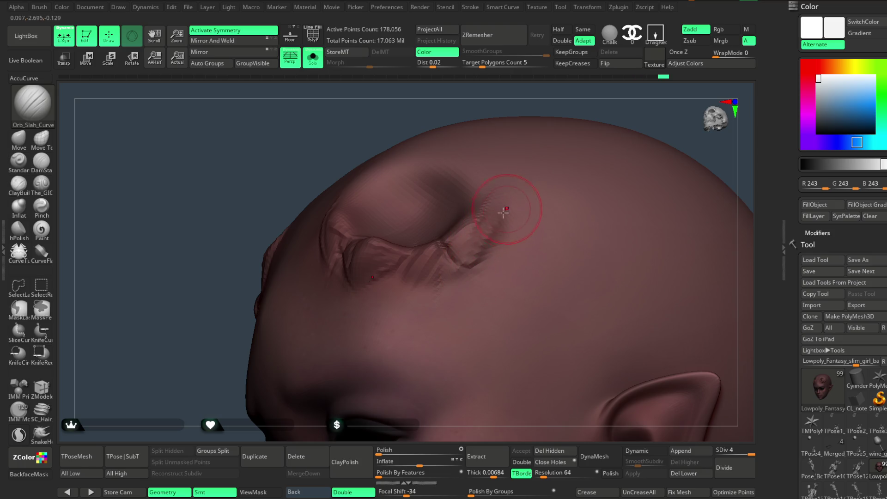
mouse_move(633, 120)
right_down()
mouse_move(554, 183)
mouse_move(451, 156)
mouse_move(534, 174)
mouse_move(544, 210)
mouse_move(451, 278)
right_up()
click(46, 234)
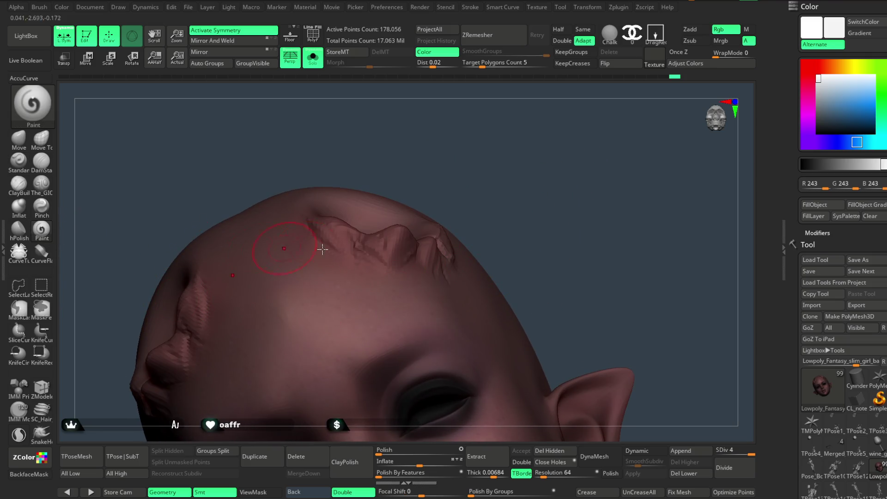
Step: Sample the skin tone and shift it to a lighter, more orange shade
key(space)
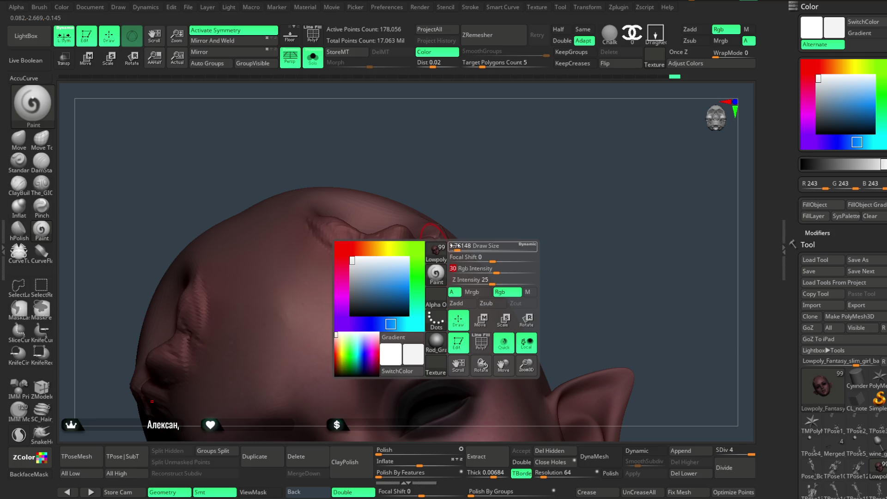
key(c)
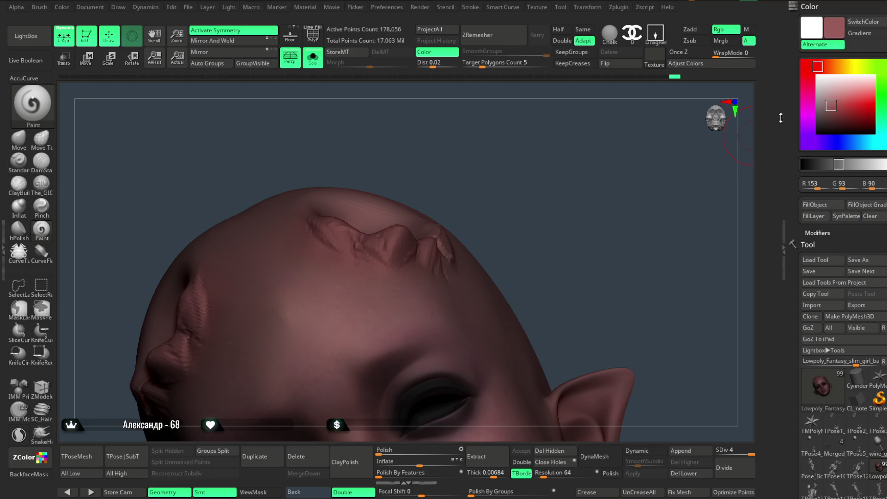
click(832, 101)
drag(818, 67, 824, 66)
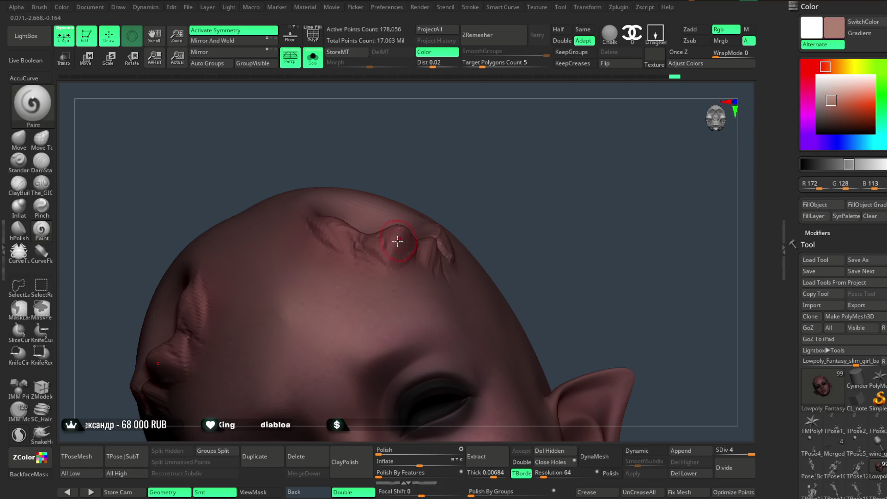
Step: Paint the lighter skin tone over the forehead horns from several angles
drag(520, 154, 483, 164)
key(space)
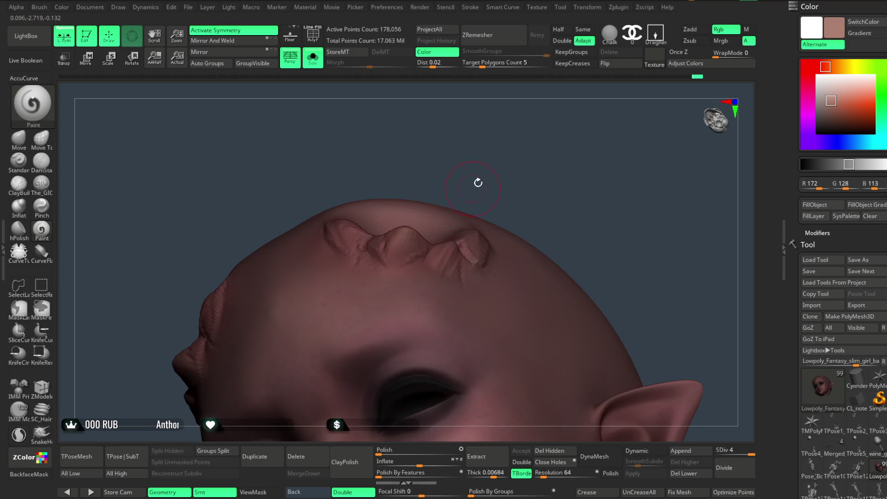
drag(478, 183, 398, 259)
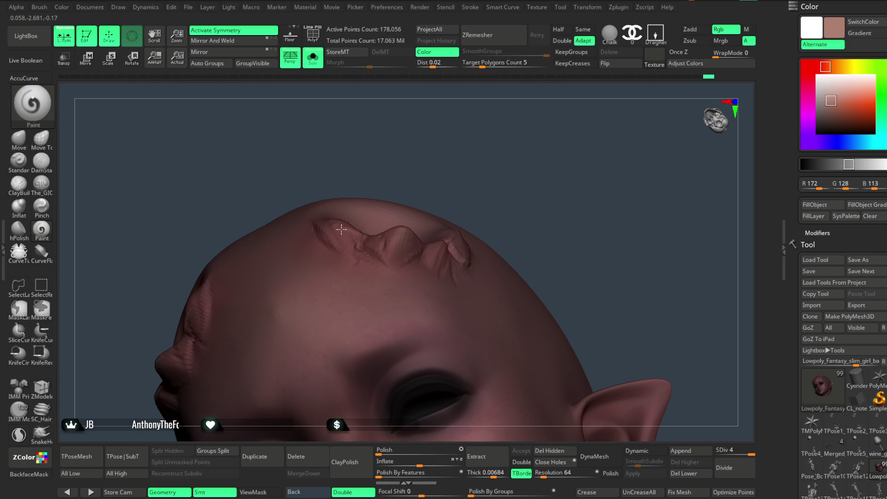
key(space)
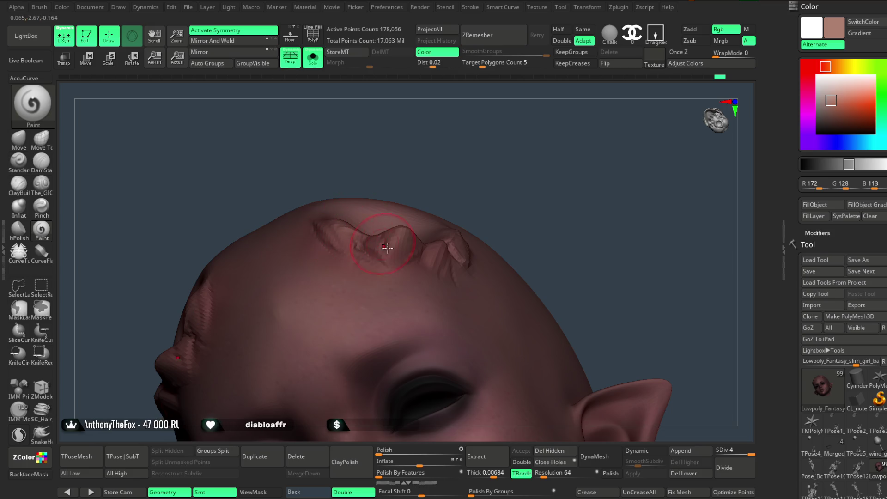
drag(425, 212, 444, 261)
drag(502, 186, 452, 261)
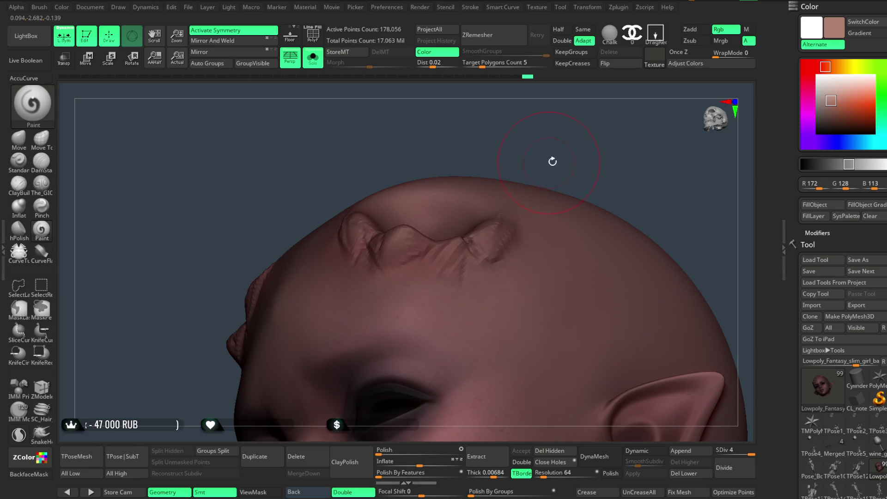
drag(550, 159, 456, 251)
mouse_move(544, 166)
mouse_down()
mouse_move(546, 119)
mouse_move(537, 176)
mouse_move(529, 142)
mouse_move(529, 164)
mouse_up()
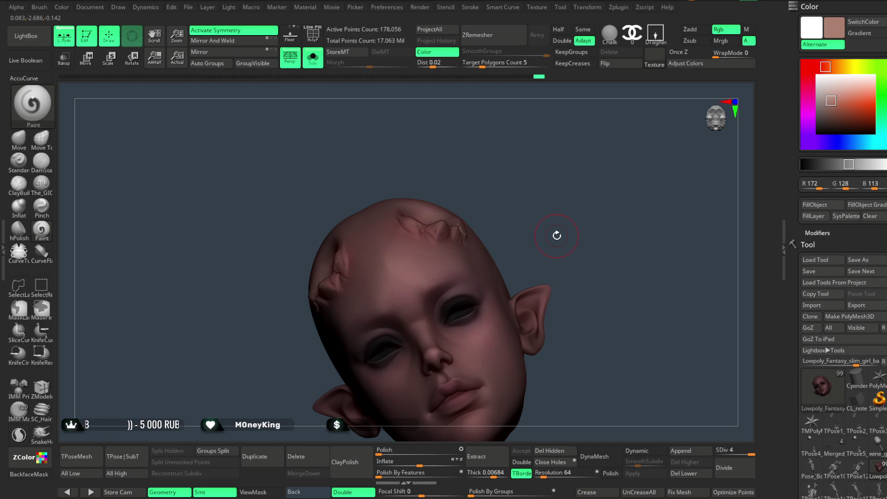
key(comma)
Step: Load the SkinShade_mans material from LightBox's Base folder onto the head
click(249, 90)
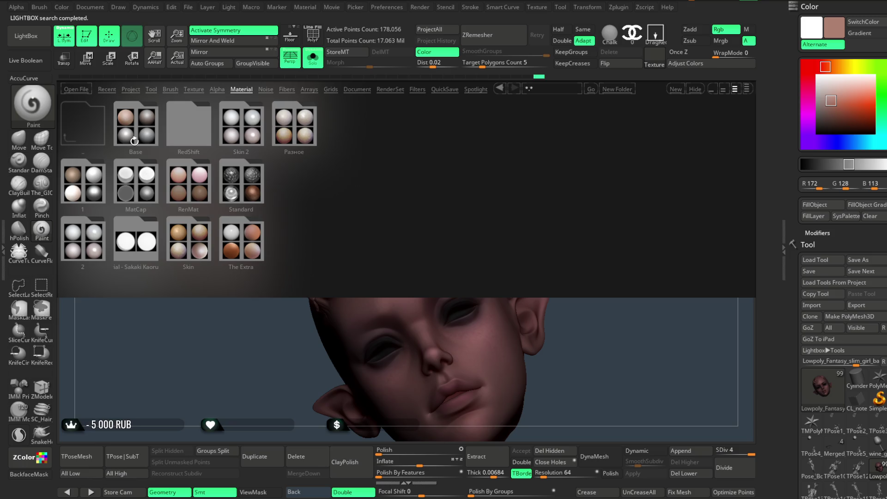
double_click(135, 141)
double_click(235, 196)
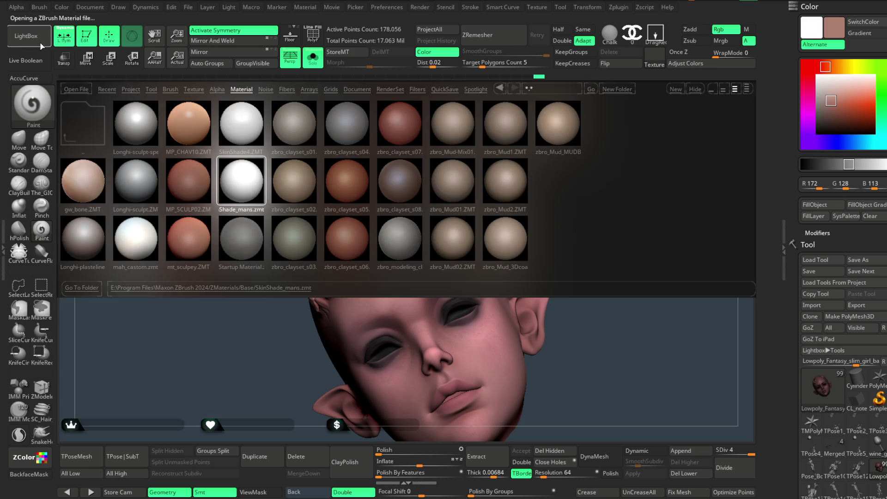
click(41, 46)
drag(410, 170, 466, 161)
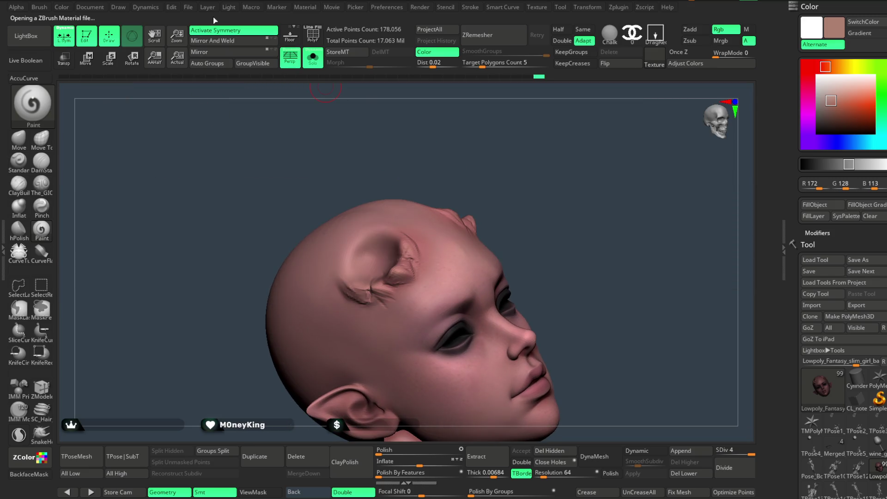
Step: Lower the light intensity to about 0.85 and darken the paint colour to R130 G93 B90
click(229, 8)
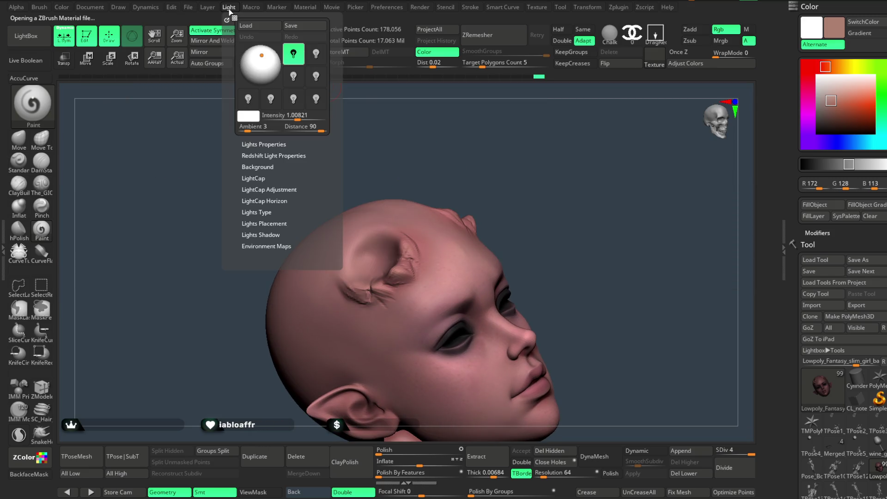
drag(297, 119, 293, 120)
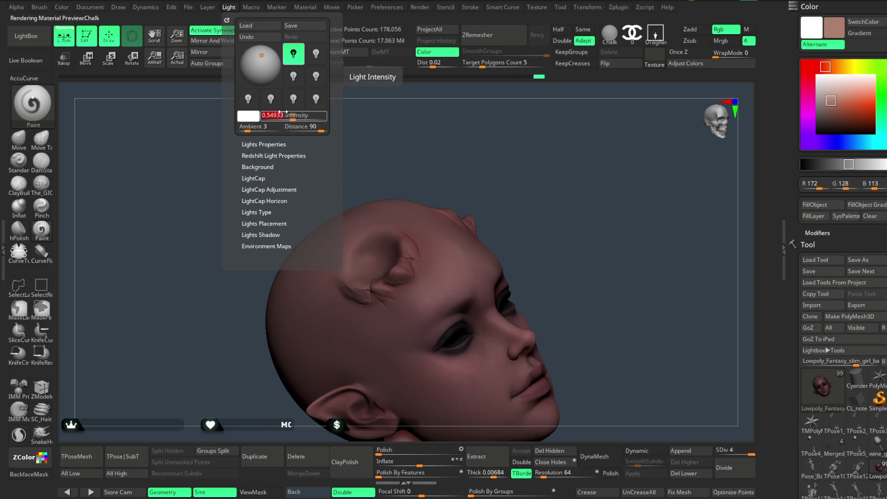
text(0.86)
key(Return)
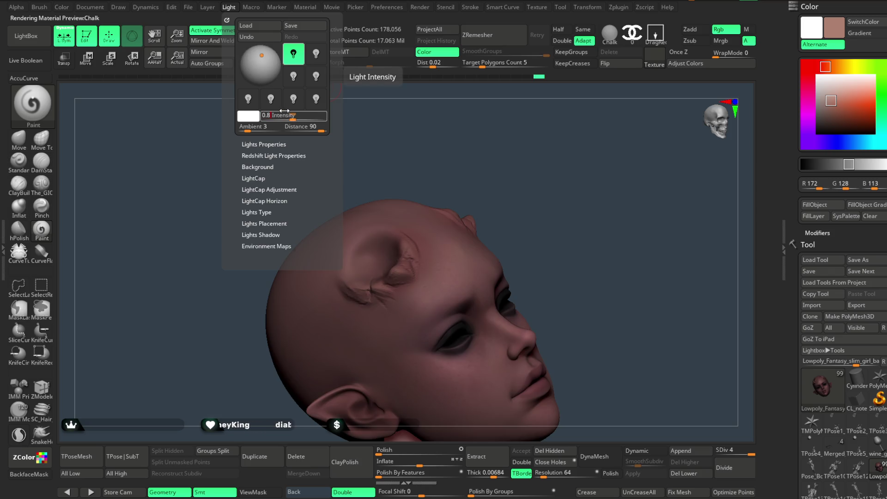
drag(287, 112, 294, 111)
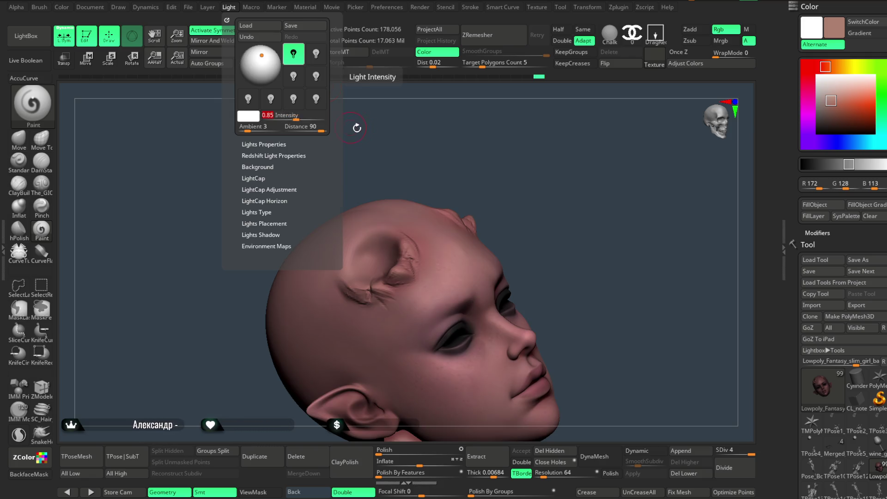
click(305, 7)
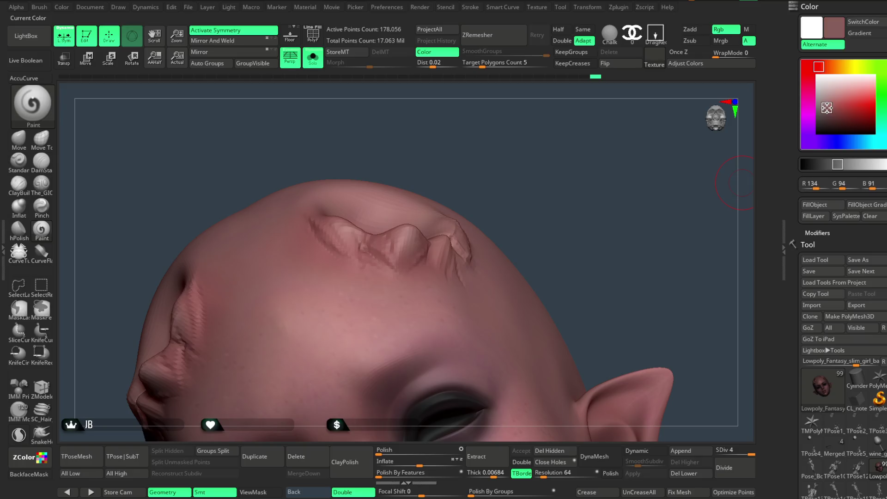
mouse_move(826, 107)
mouse_down()
mouse_move(753, 105)
mouse_move(351, 250)
mouse_move(372, 251)
mouse_up()
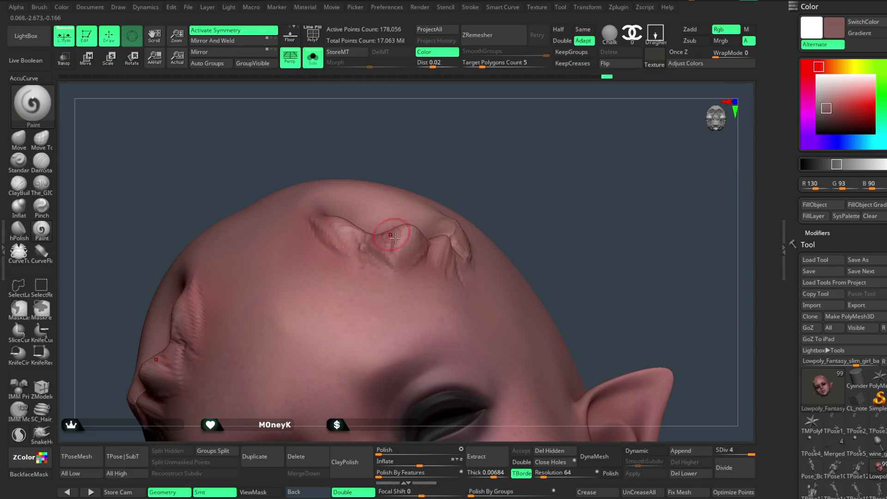
Step: Pick a redder colour and paint a pink flush onto the pointed ear tip
right_click(414, 229)
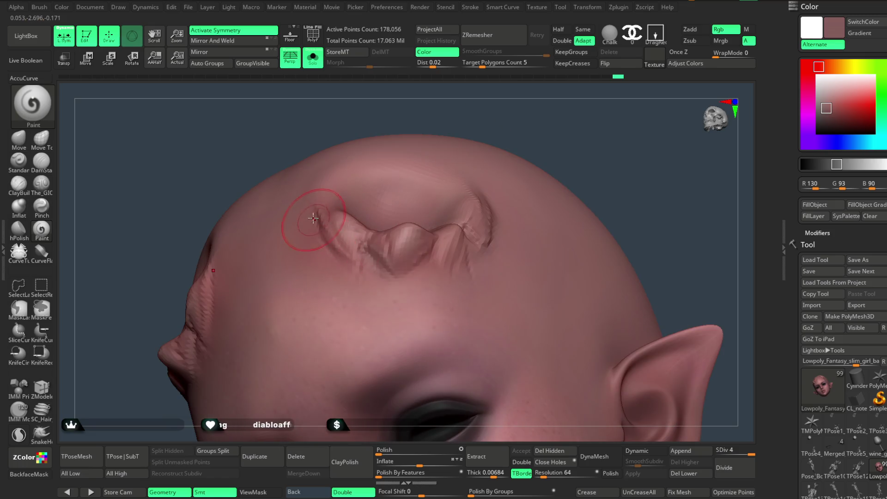
mouse_move(531, 139)
mouse_down()
mouse_move(545, 129)
mouse_move(443, 241)
mouse_up()
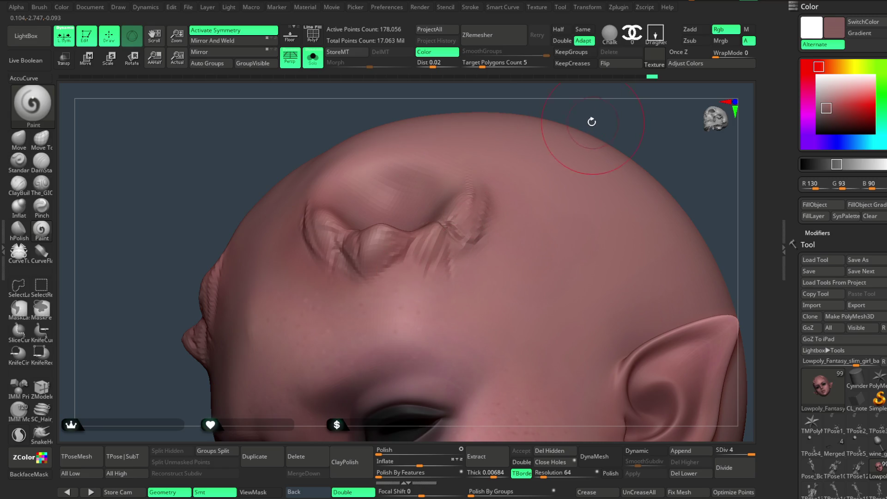
key(f)
drag(594, 85, 427, 256)
mouse_move(513, 176)
mouse_down()
mouse_move(465, 139)
mouse_move(507, 248)
mouse_up()
mouse_move(662, 217)
mouse_down()
mouse_move(611, 192)
mouse_move(615, 168)
mouse_move(631, 209)
mouse_move(800, 109)
mouse_up()
click(833, 104)
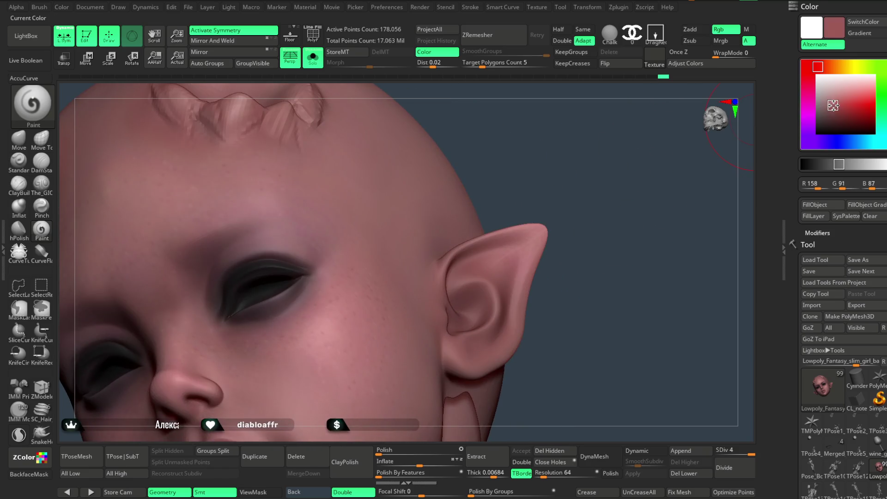
drag(589, 242, 586, 232)
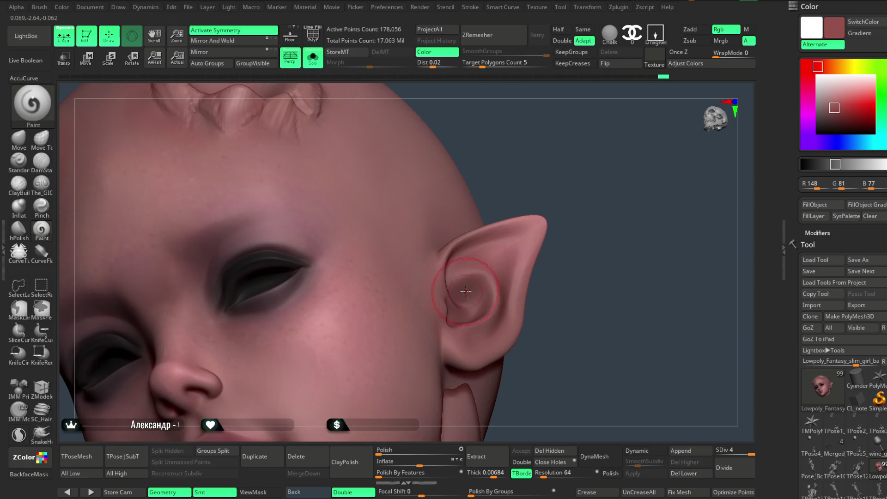
key(space)
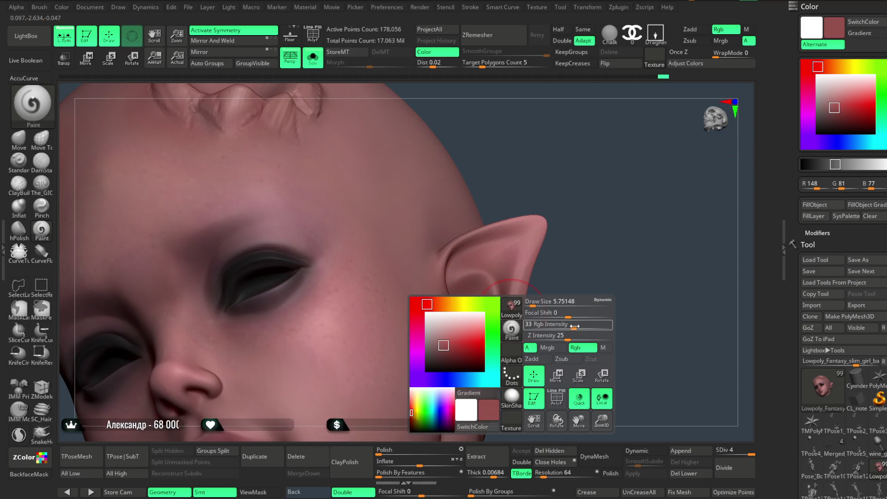
drag(597, 262, 471, 296)
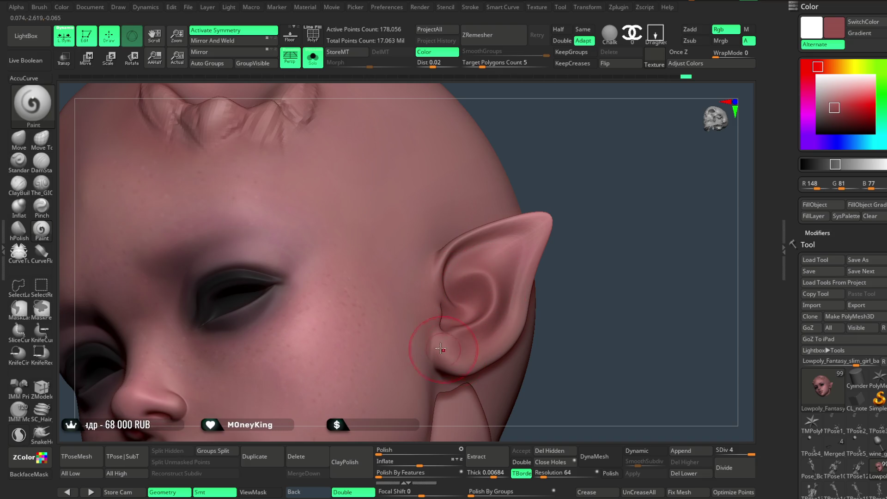
drag(572, 250, 465, 293)
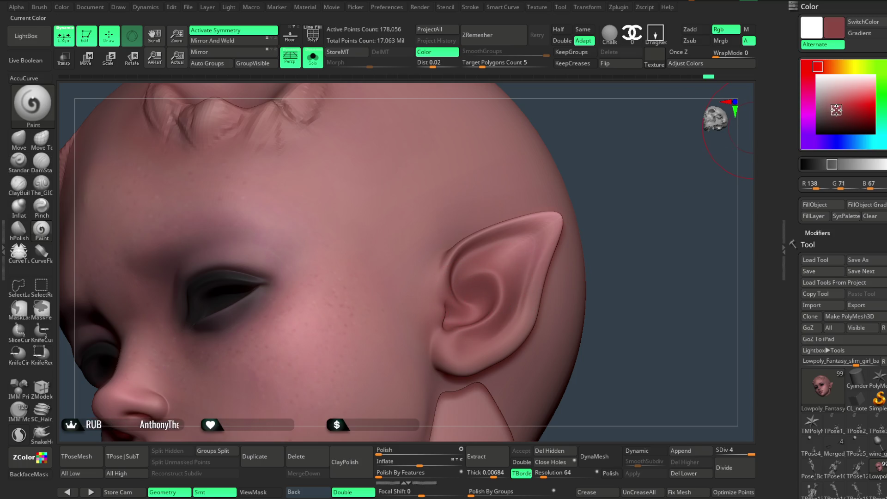
mouse_move(550, 203)
mouse_down()
mouse_move(552, 175)
mouse_move(508, 303)
mouse_up()
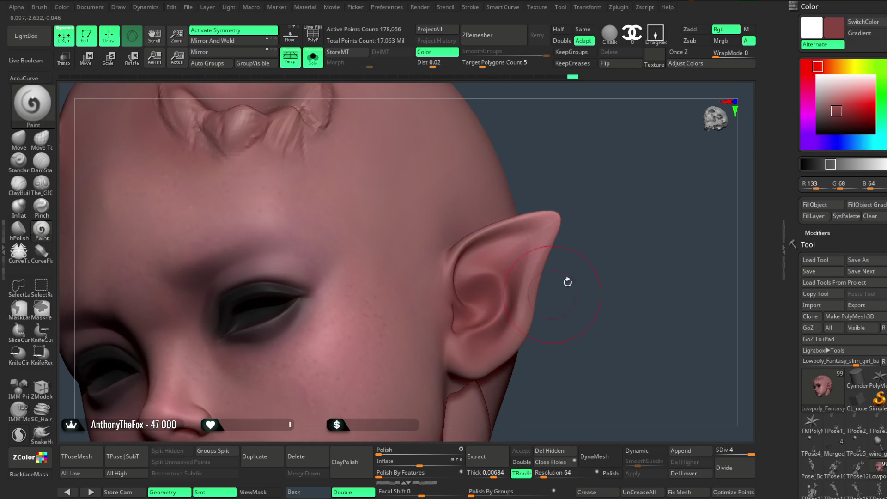
drag(566, 281, 558, 243)
Step: Switch to a lighter pink (R183 G121 B118) and view the head more frontally
key(space)
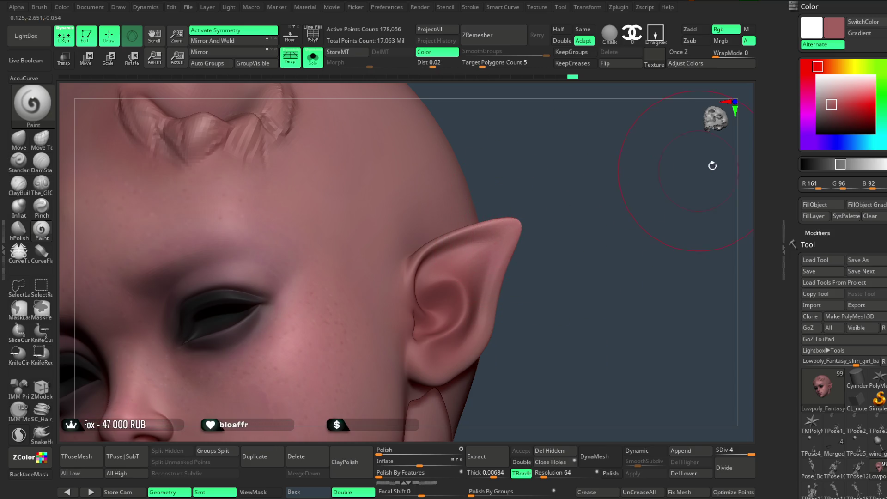
click(834, 99)
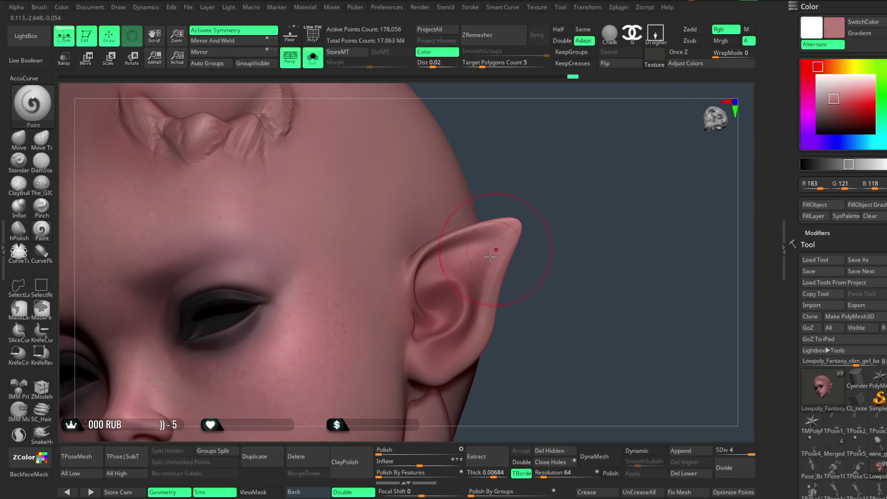
key(f)
drag(568, 226, 491, 262)
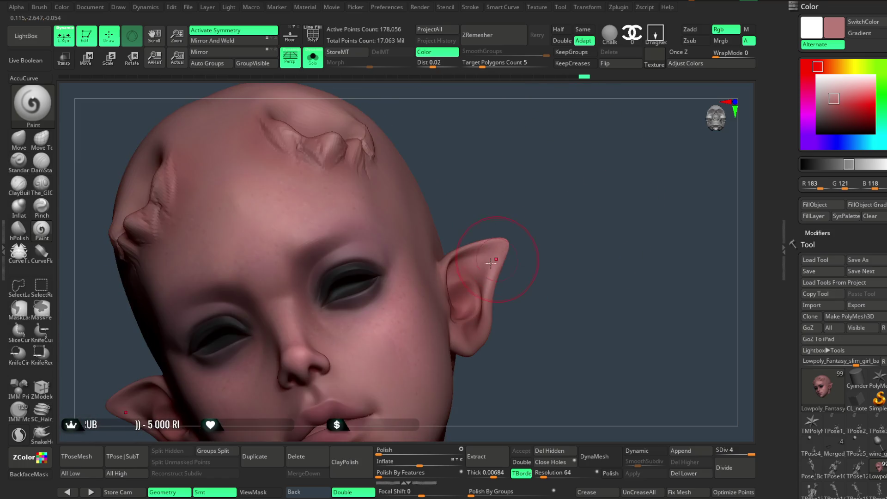
mouse_move(547, 201)
mouse_down()
mouse_move(568, 188)
mouse_move(548, 198)
mouse_move(568, 226)
mouse_up()
Step: Sample the darker lip tone and paint it onto the upper lip
right_click(556, 210)
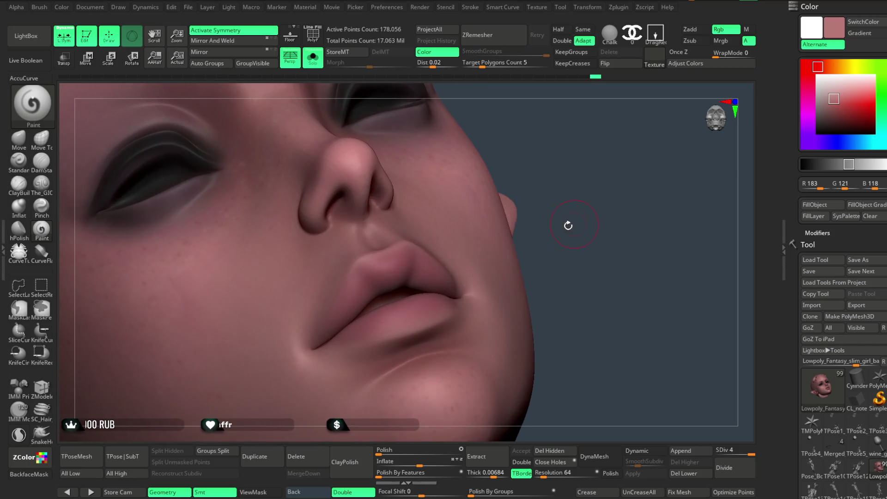
key(c)
mouse_move(742, 144)
mouse_down()
mouse_move(623, 200)
mouse_move(579, 233)
mouse_up()
key(space)
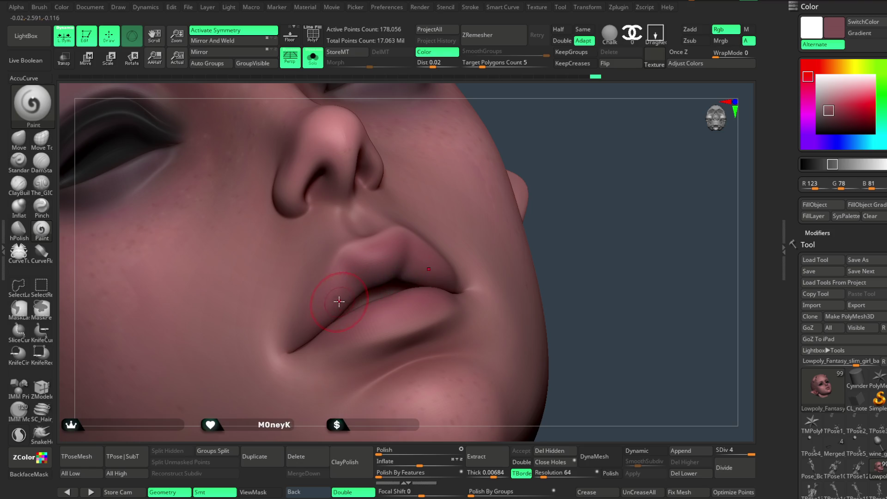
mouse_move(544, 197)
mouse_down()
mouse_move(610, 170)
mouse_move(601, 177)
mouse_up()
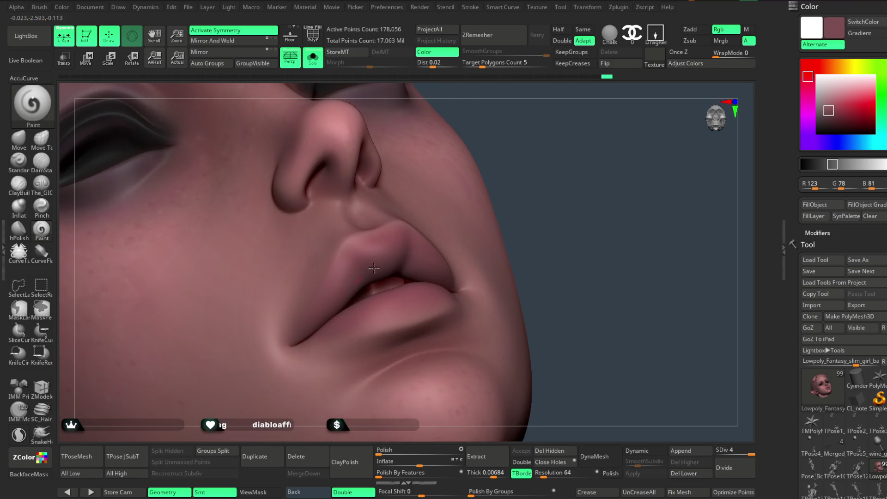
right_drag(394, 262, 451, 264)
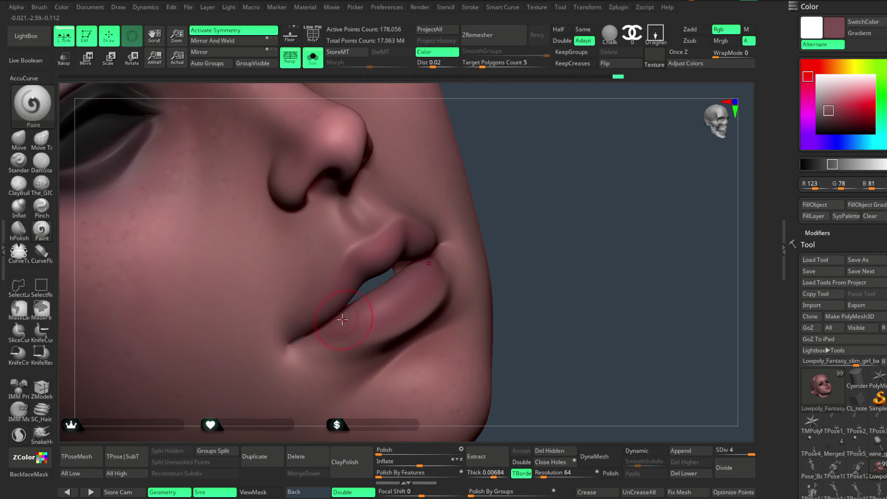
key(space)
right_drag(342, 319, 394, 238)
drag(394, 238, 424, 254)
right_drag(376, 290, 494, 200)
key(space)
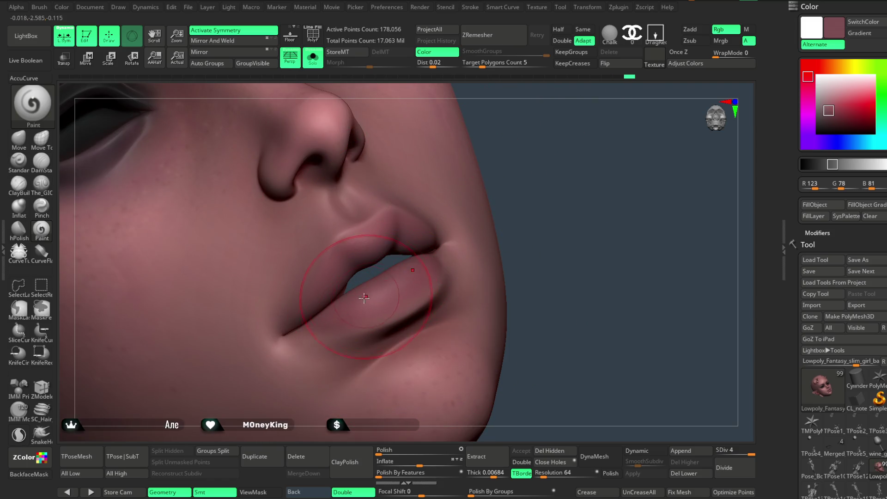
right_drag(392, 203, 417, 225)
Step: Paint lighter pink highlights on the lips, ending at R199 G143 B146
drag(830, 110, 833, 101)
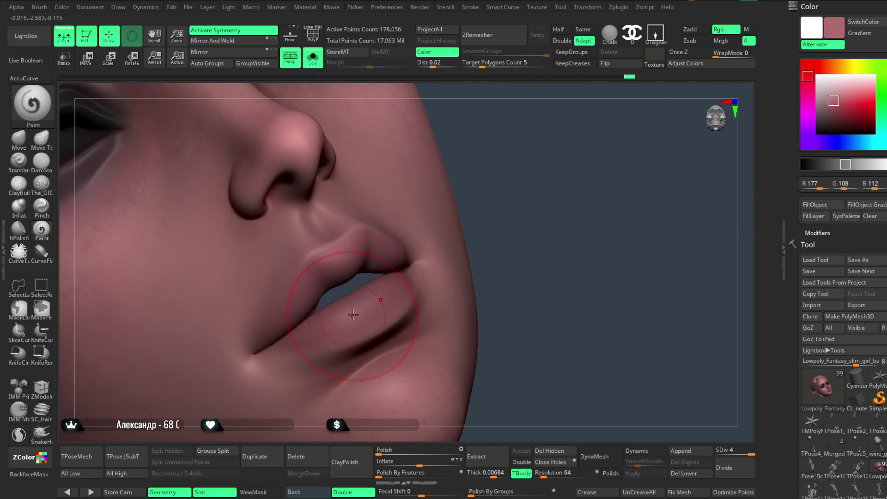
key(space)
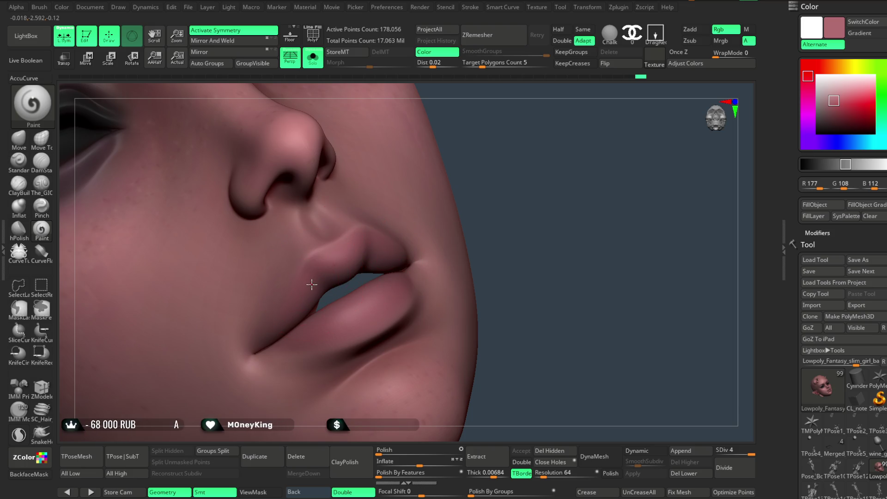
drag(455, 213, 494, 198)
key(space)
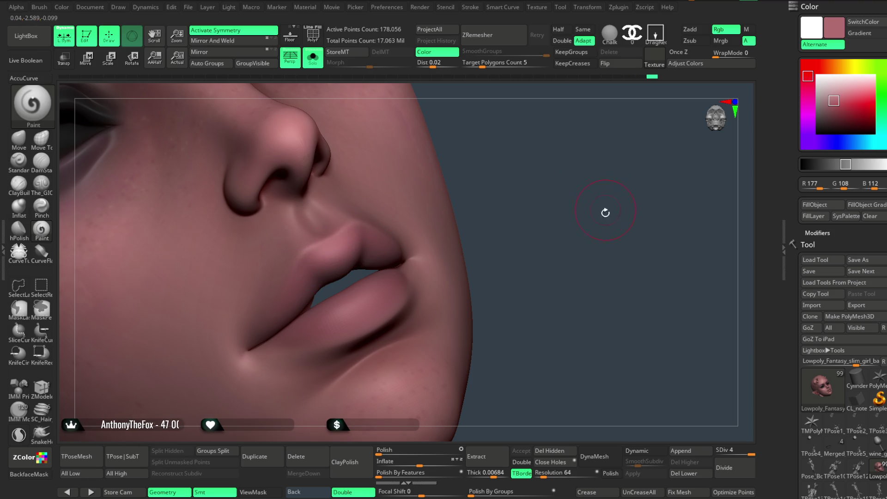
drag(540, 249, 342, 321)
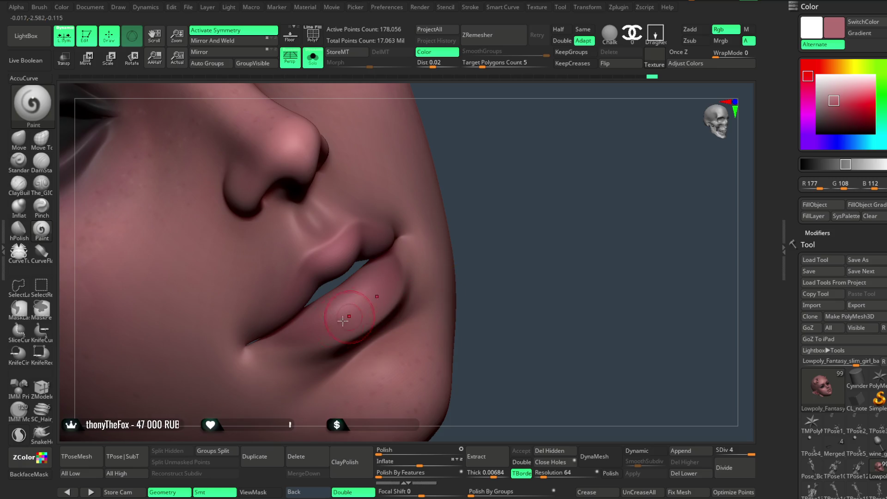
drag(834, 99, 835, 94)
key(space)
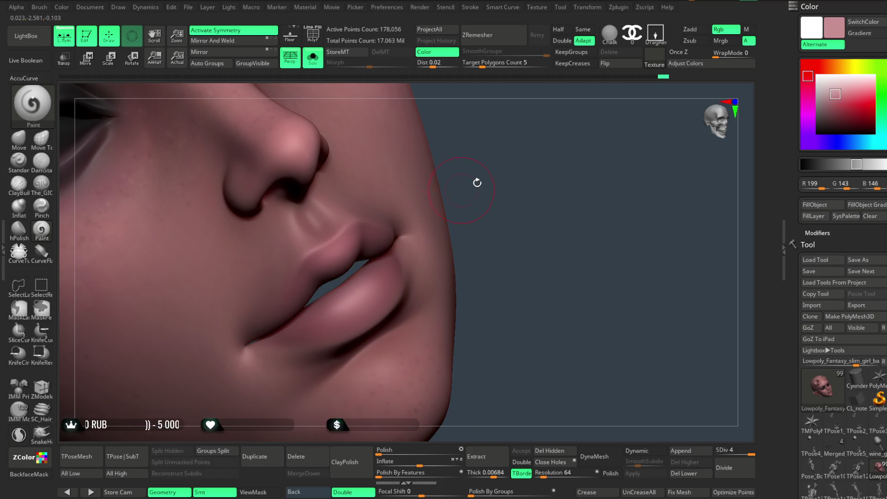
drag(477, 183, 484, 149)
mouse_move(526, 178)
mouse_down()
mouse_move(538, 172)
mouse_move(521, 185)
mouse_move(515, 231)
mouse_move(512, 212)
mouse_up()
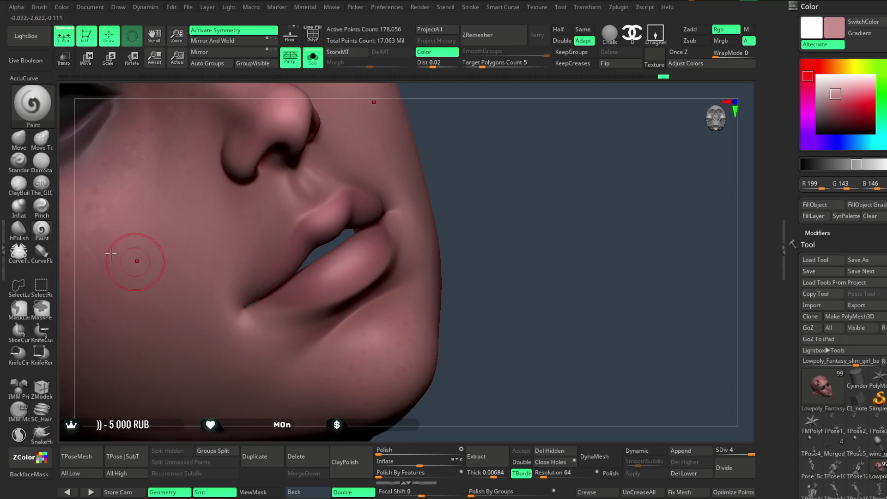
Step: Refine the lip shape with the Standard brush and smooth it
click(18, 160)
drag(499, 180, 490, 217)
right_click(490, 217)
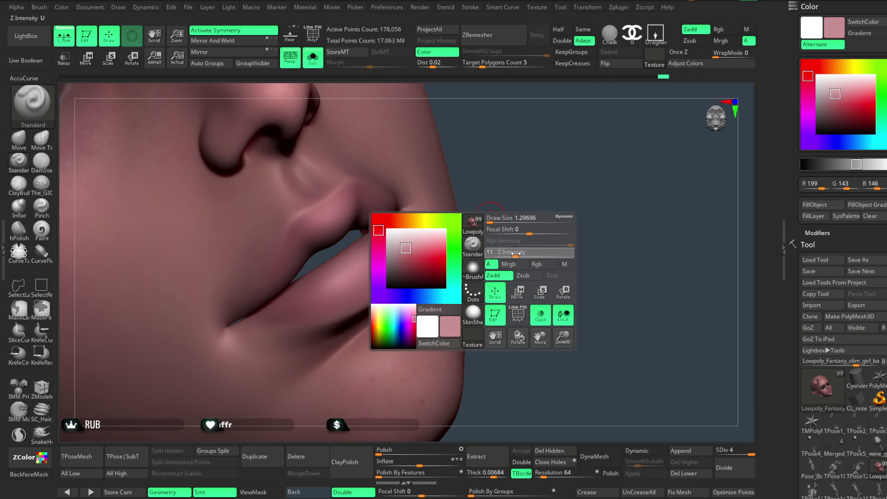
drag(494, 240, 485, 254)
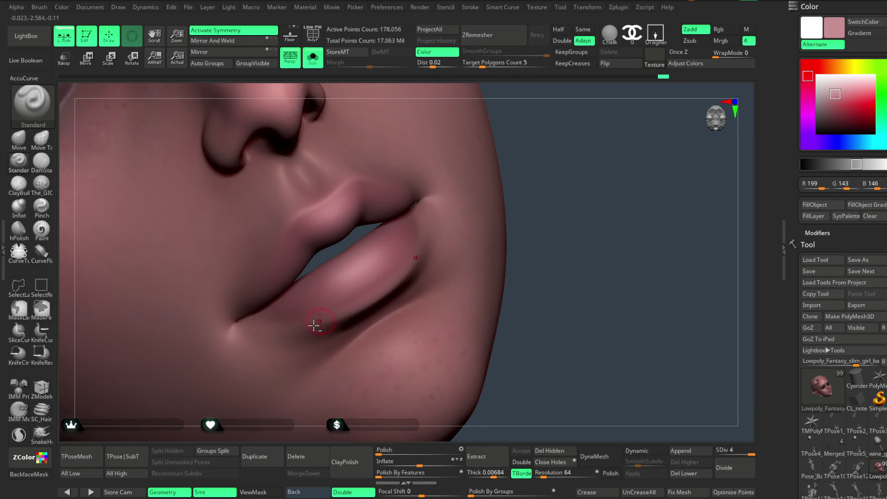
drag(582, 167, 430, 250)
mouse_move(374, 292)
mouse_down()
mouse_move(615, 147)
mouse_move(397, 277)
mouse_up()
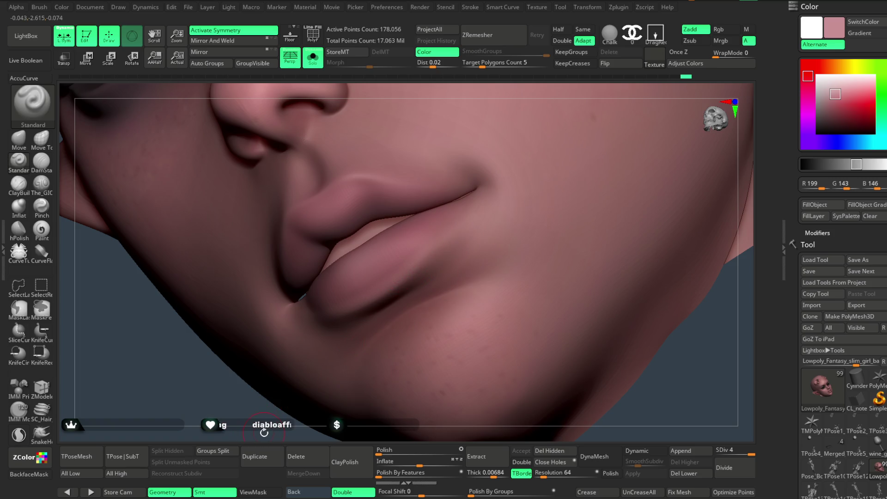
drag(264, 432, 368, 310)
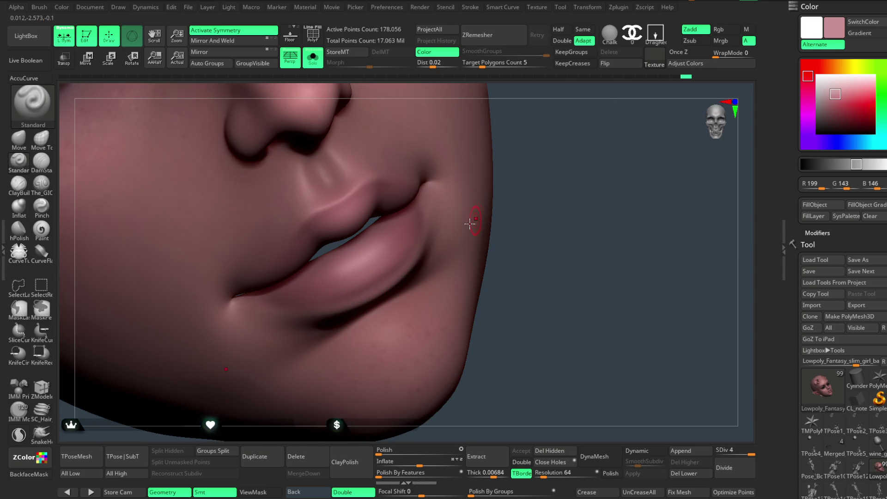
key(space)
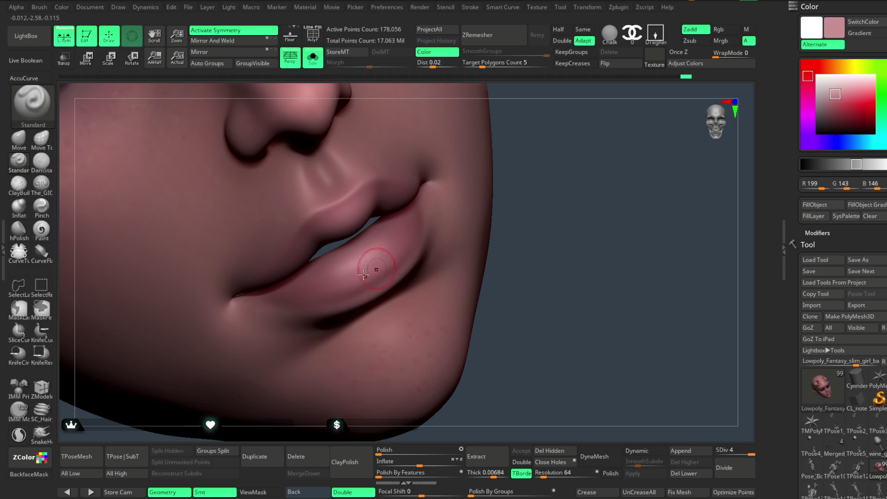
key(shift)
mouse_move(531, 258)
mouse_down()
mouse_move(574, 154)
mouse_move(501, 174)
mouse_up()
Step: Turn Solo off to show the whole character and frame the upper body
key(ctrl+shift+s)
drag(388, 112, 520, 202)
key(f)
mouse_move(501, 142)
mouse_down()
mouse_move(514, 212)
mouse_move(517, 182)
mouse_move(502, 181)
mouse_move(514, 188)
mouse_move(503, 201)
mouse_move(497, 192)
mouse_move(483, 196)
mouse_move(503, 185)
mouse_move(493, 209)
mouse_move(489, 184)
mouse_move(501, 231)
mouse_move(487, 214)
mouse_up()
scroll(501, 224, up, 5)
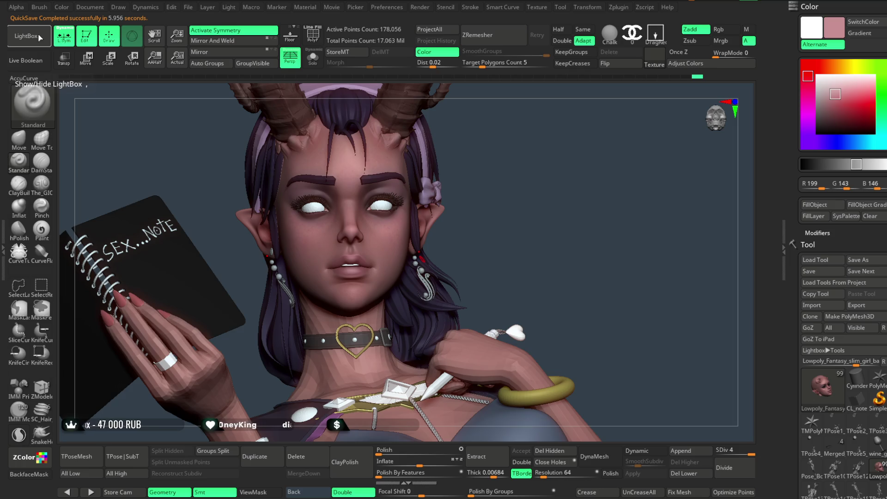
Step: Load the Dots brush from the LightBox Кисти > Полипейнт brush folder
key(comma)
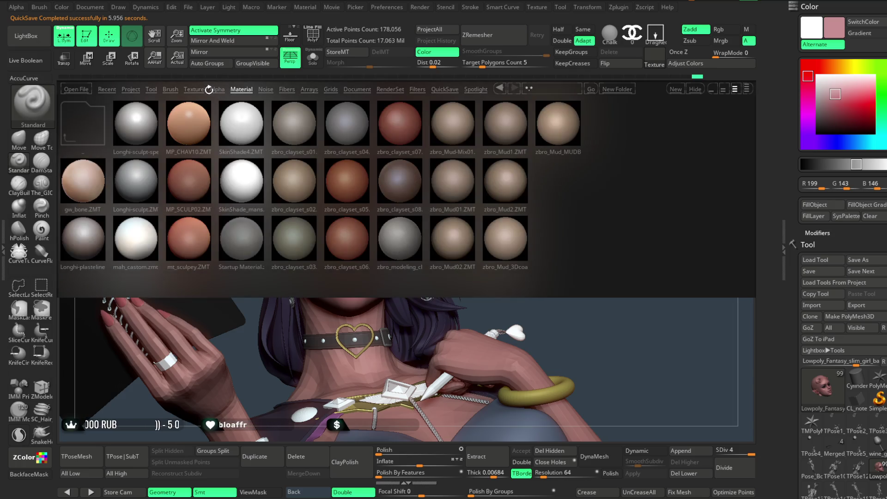
click(171, 90)
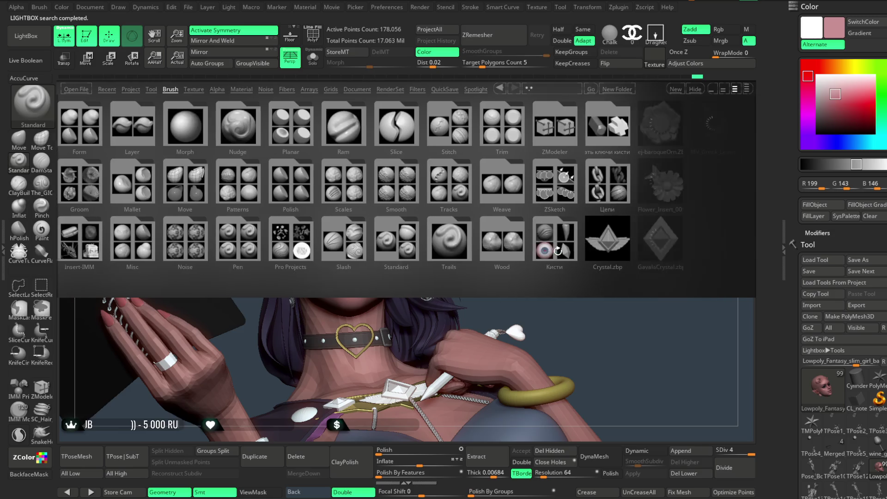
double_click(516, 244)
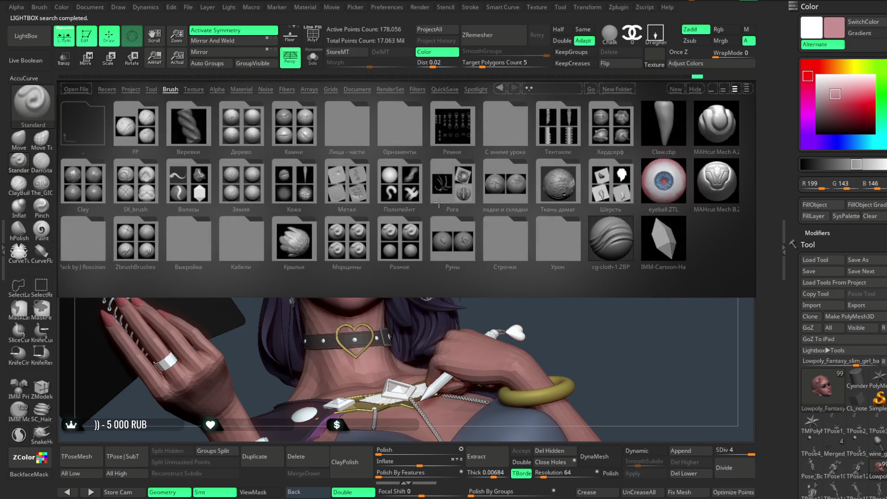
double_click(400, 192)
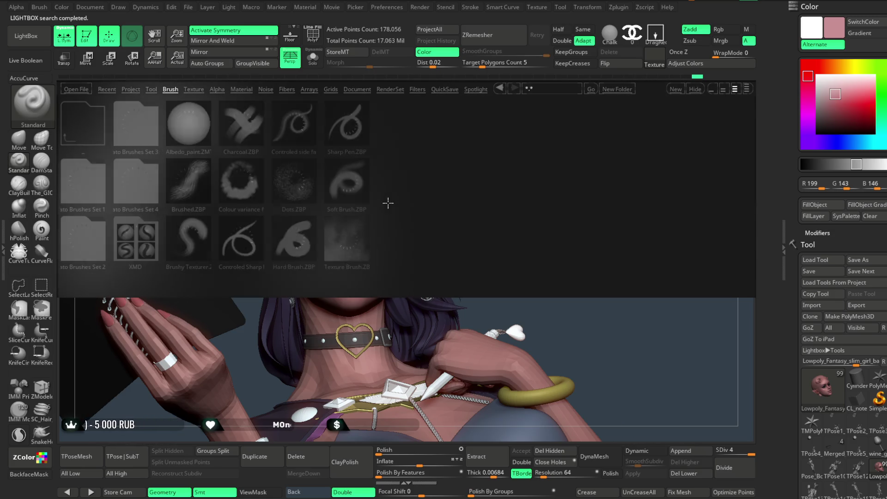
double_click(190, 181)
Step: Pick a darker brownish pink, set the Spray stroke and lower Rgb Intensity to 62
mouse_move(491, 222)
mouse_down()
mouse_move(548, 235)
mouse_move(619, 188)
mouse_move(424, 273)
mouse_up()
right_click(423, 272)
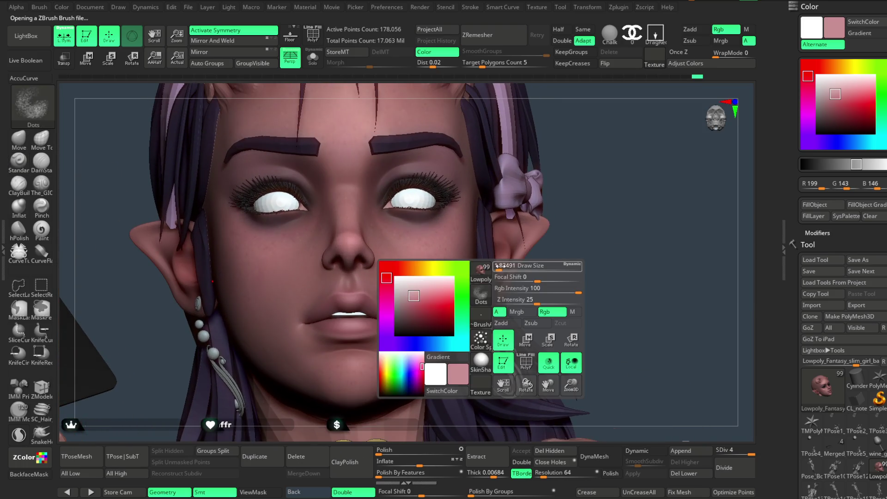
drag(821, 117, 830, 111)
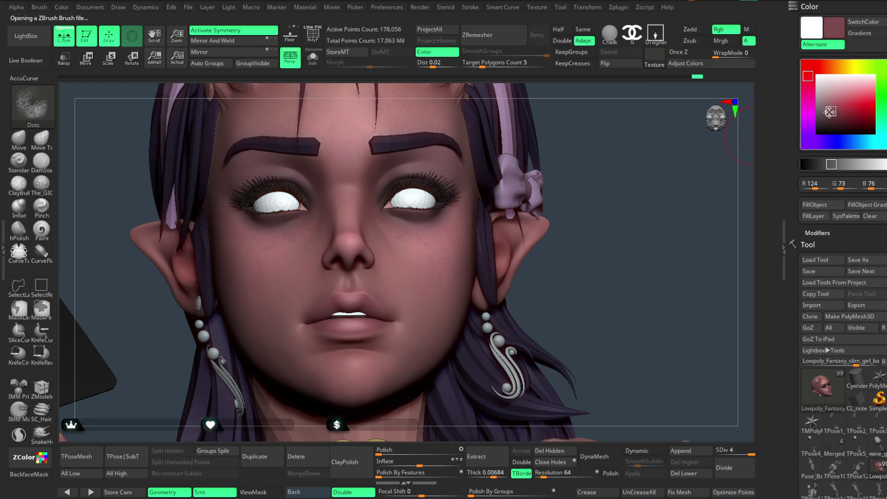
right_click(277, 296)
click(279, 353)
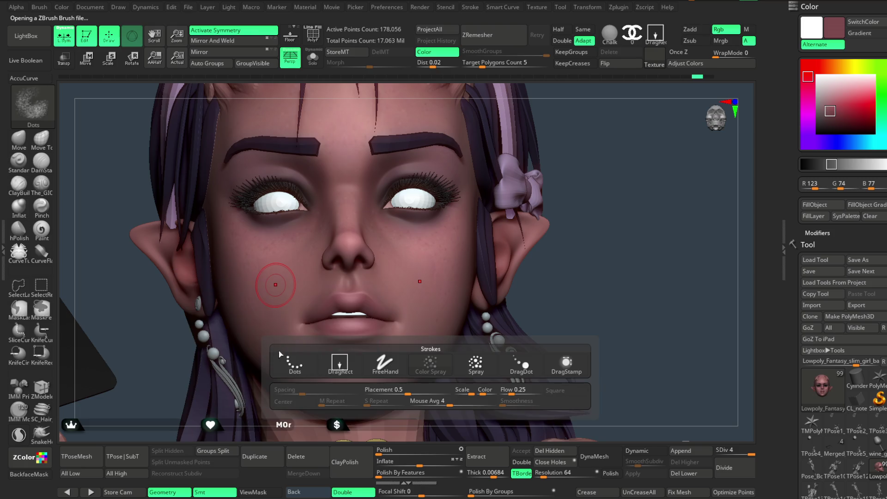
click(482, 364)
right_click(268, 287)
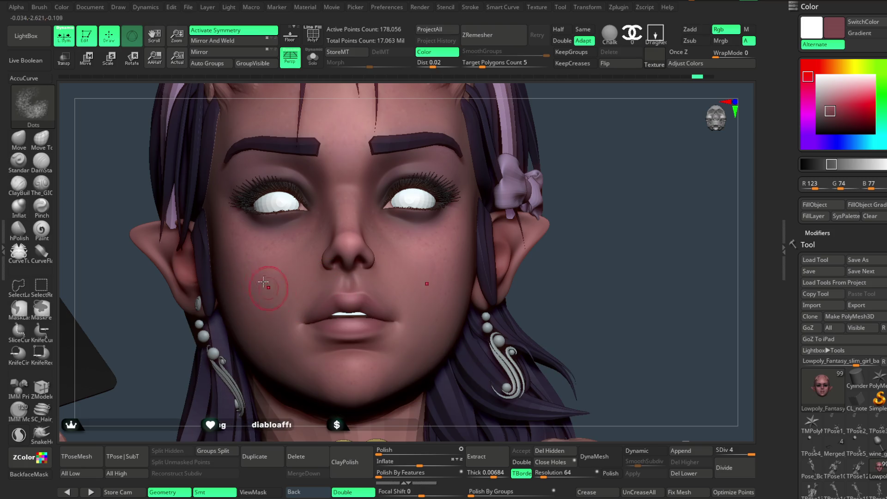
right_click(277, 291)
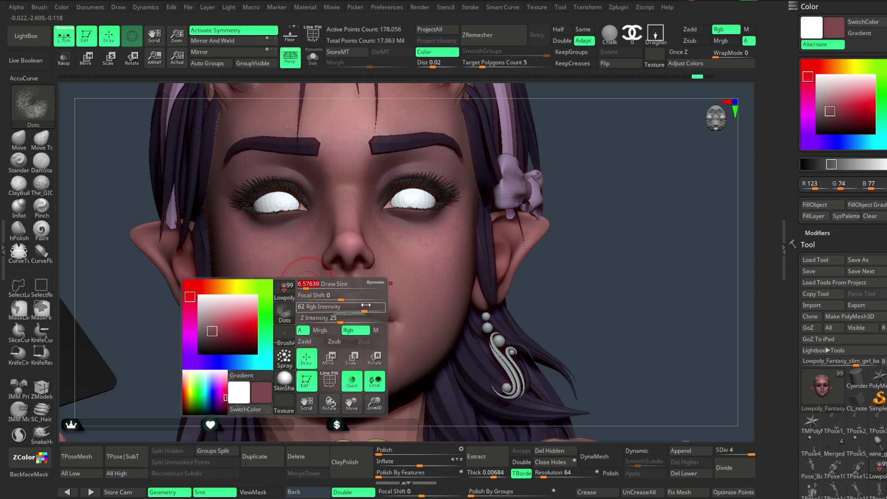
Step: Speckle freckles across both cheeks, then drop the head to SDiv 1 and solo it
mouse_move(385, 273)
right_down()
mouse_move(376, 317)
mouse_move(251, 249)
right_up()
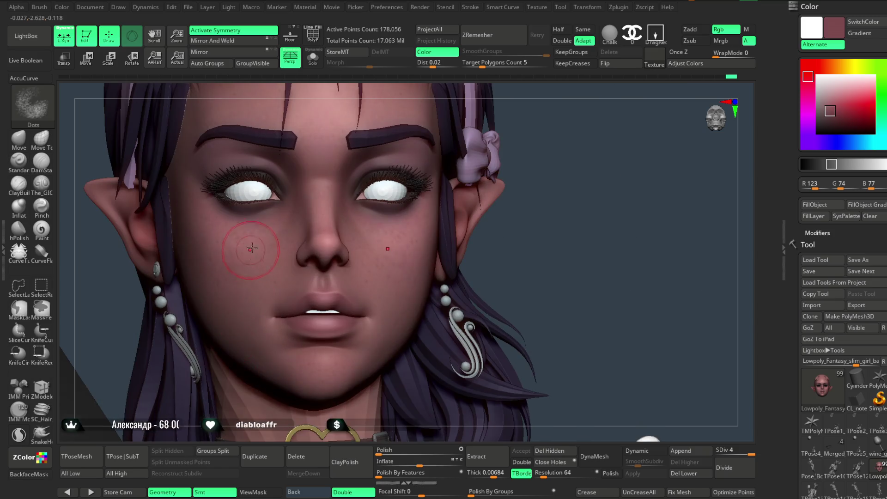
mouse_move(330, 205)
right_down()
mouse_move(572, 227)
mouse_move(324, 180)
right_up()
right_drag(600, 220, 595, 159)
mouse_move(253, 322)
right_down()
mouse_move(553, 247)
mouse_move(202, 263)
right_up()
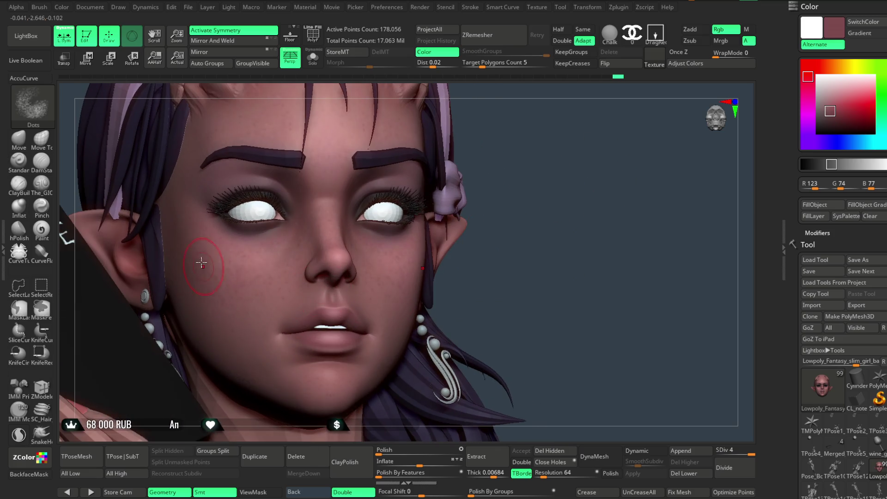
right_drag(320, 341, 399, 314)
mouse_move(535, 241)
right_down()
mouse_move(566, 200)
mouse_move(556, 245)
mouse_move(548, 240)
mouse_move(552, 185)
mouse_move(546, 201)
mouse_move(572, 376)
right_up()
drag(734, 452, 716, 451)
click(316, 64)
Step: Switch to the Move brush, turn off Solo to show the whole character, and zoom into the face
mouse_move(531, 231)
right_down()
mouse_move(594, 251)
mouse_move(513, 262)
mouse_move(200, 245)
right_up()
key(b)
key(m)
key(v)
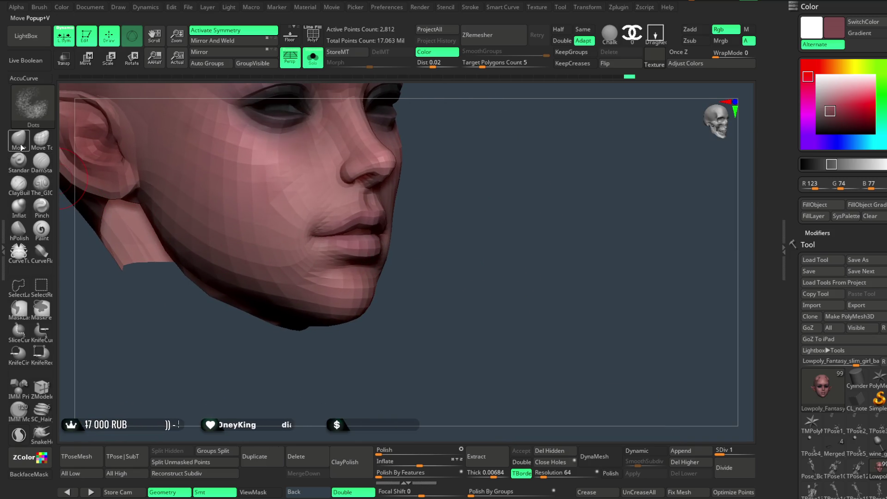
mouse_move(439, 247)
right_down()
mouse_move(345, 318)
mouse_move(376, 352)
mouse_move(361, 286)
right_up()
mouse_move(387, 338)
right_down()
mouse_move(381, 302)
mouse_move(373, 348)
mouse_move(518, 259)
mouse_move(479, 270)
right_up()
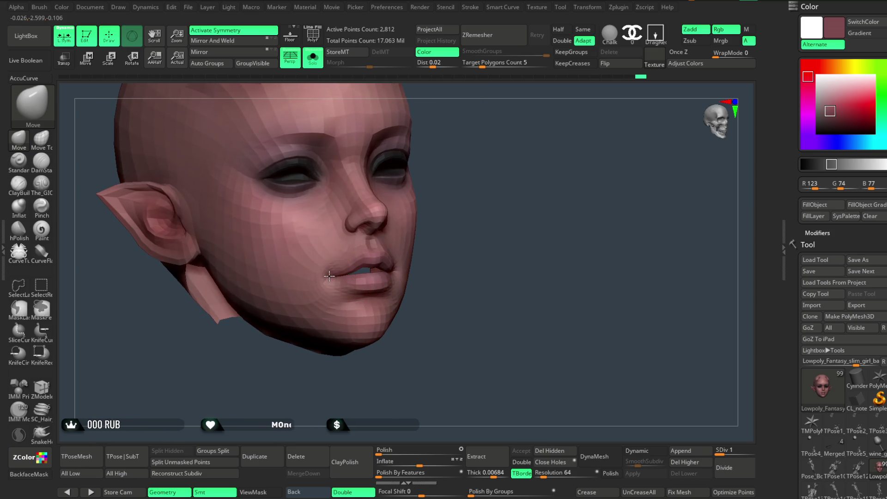
mouse_move(344, 274)
right_down()
mouse_move(487, 255)
mouse_move(451, 263)
mouse_move(464, 256)
mouse_move(461, 237)
right_up()
click(312, 58)
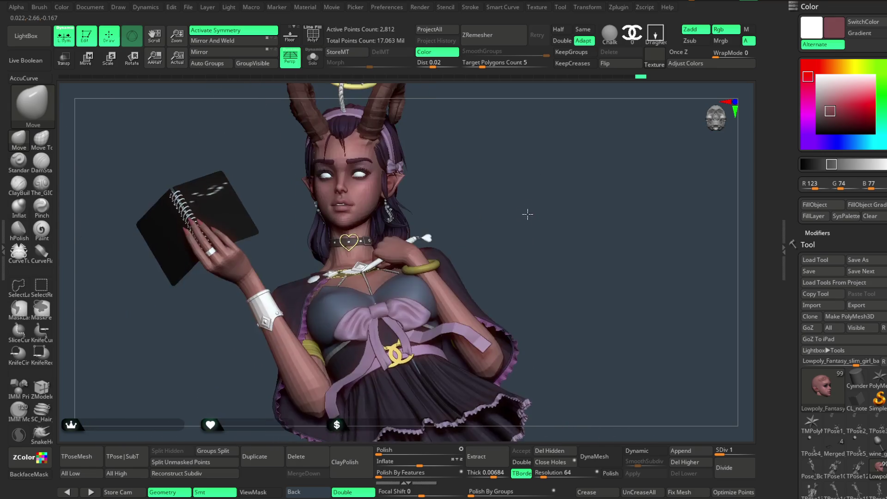
mouse_move(531, 212)
right_down()
mouse_move(521, 212)
mouse_move(526, 206)
mouse_move(525, 230)
mouse_move(562, 230)
mouse_move(537, 328)
right_up()
Step: Sample the skin tone, choose a lighter pink, and load the Colour variance brush with DragRect stroke
key(c)
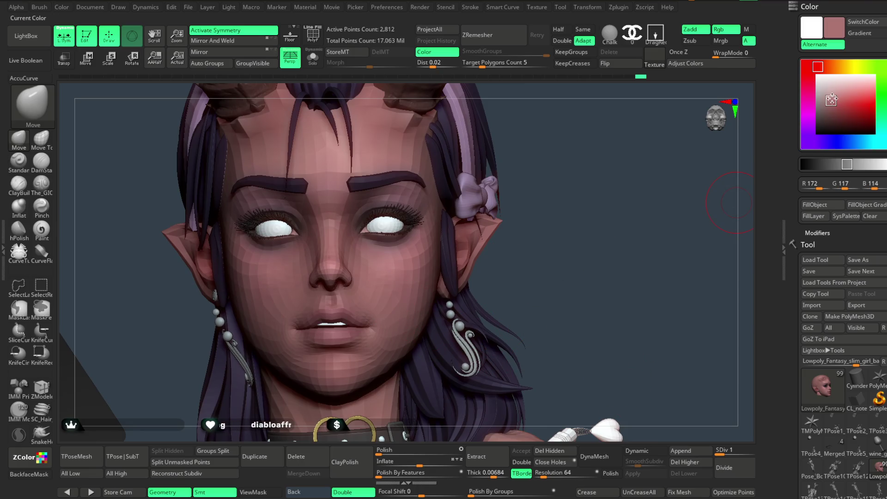
click(831, 95)
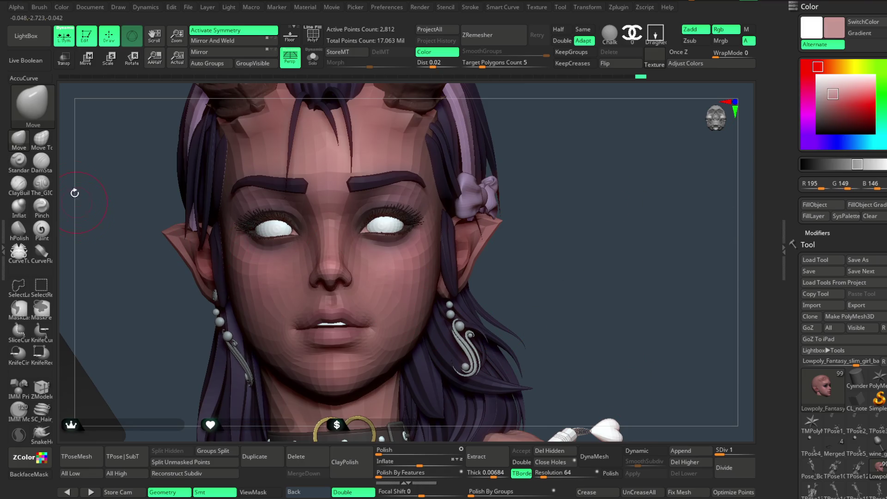
click(48, 41)
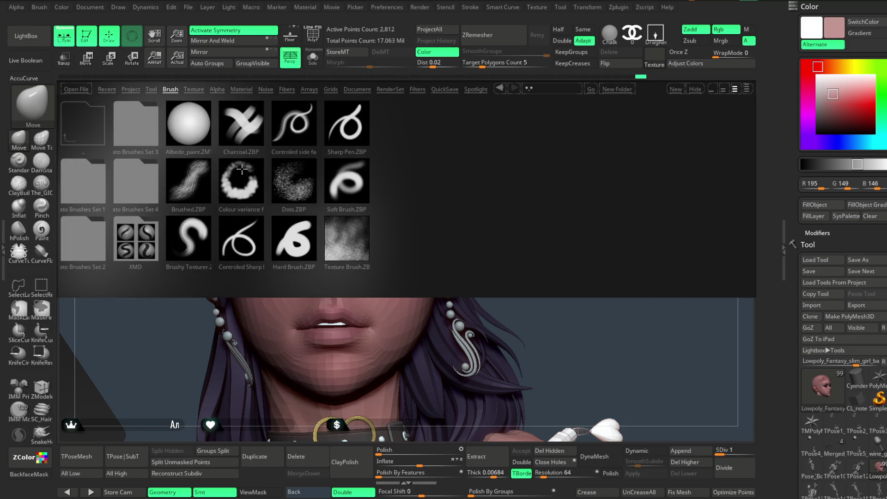
double_click(241, 175)
key(space)
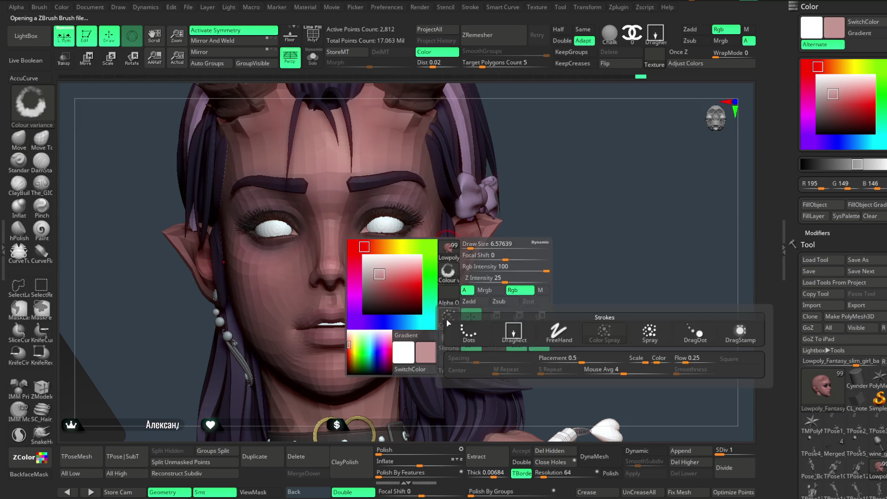
key(space)
key(space)
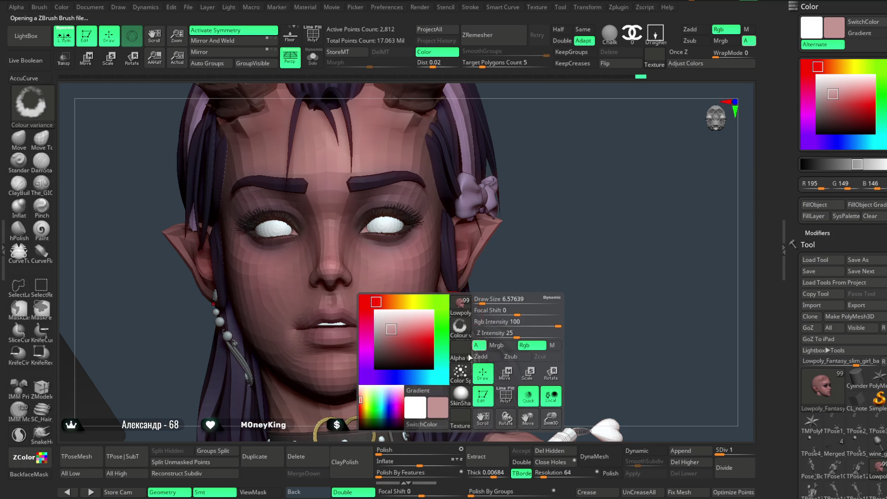
key(shift+s)
click(532, 384)
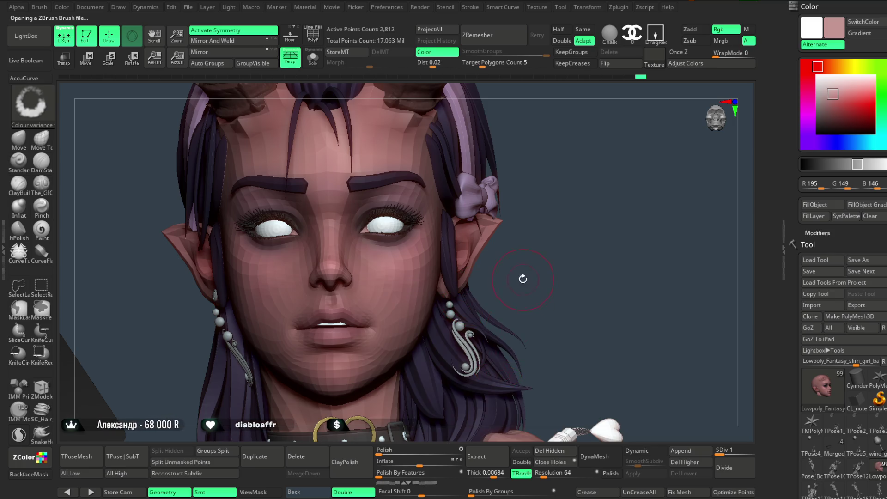
Step: Raise the bust to subdivision level 4 and make the brush much larger
key(space)
drag(566, 215, 568, 243)
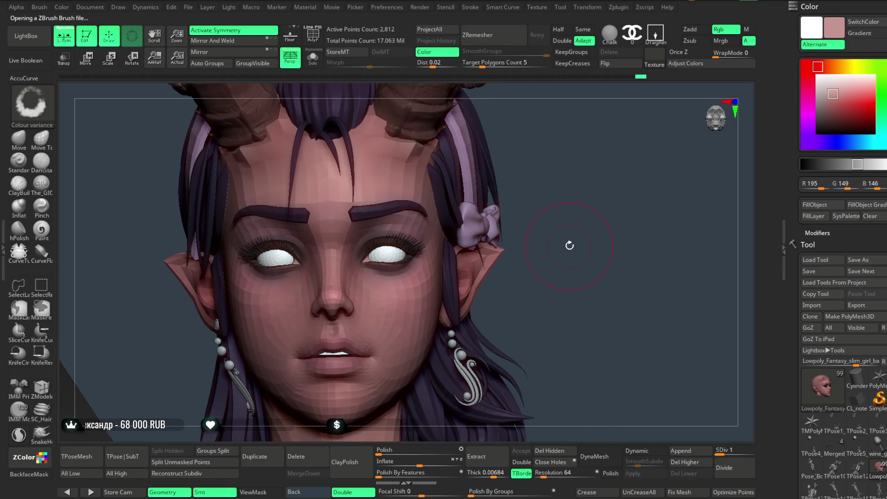
key(space)
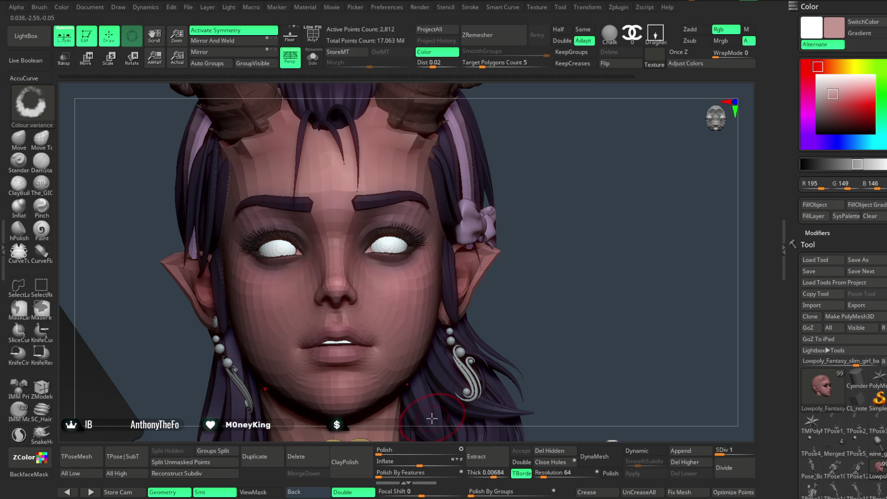
drag(718, 453, 751, 454)
alt+drag(612, 278, 616, 308)
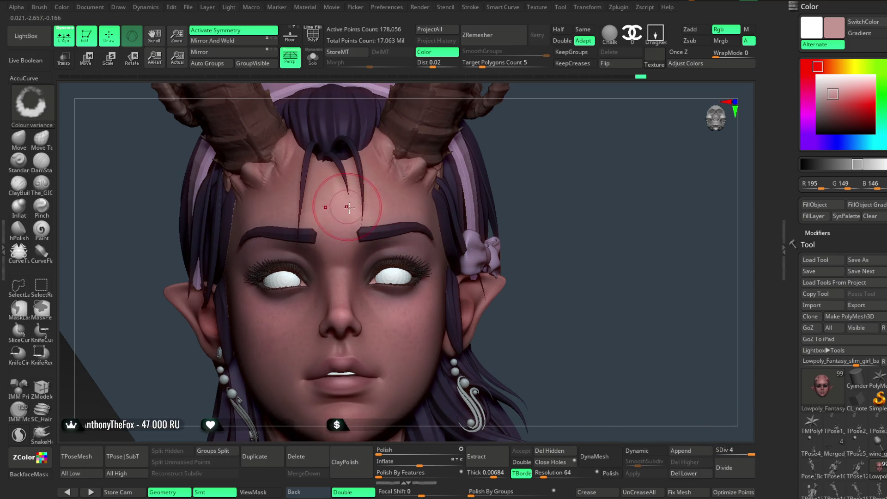
key(space)
drag(385, 207, 443, 226)
key(space)
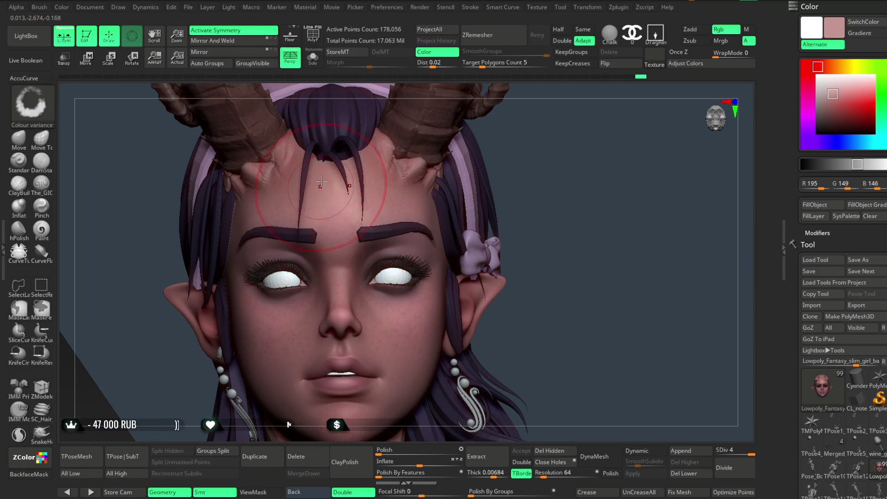
key(space)
drag(398, 222, 400, 223)
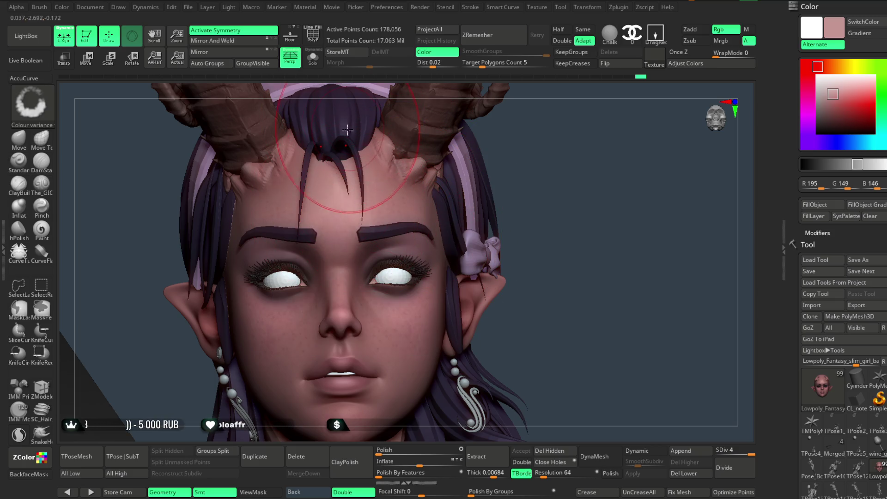
Step: Paint subtle pink colour variation across the forehead up toward the horns
drag(529, 205, 403, 276)
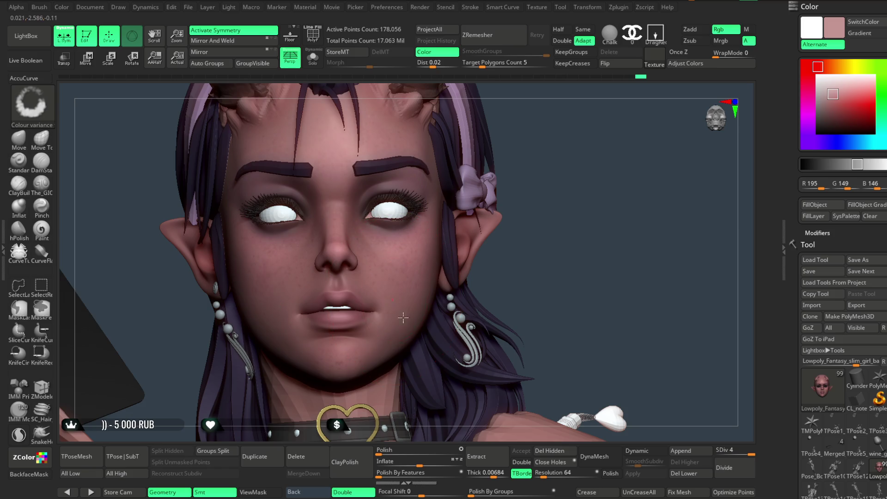
drag(520, 262, 390, 341)
mouse_move(259, 359)
mouse_down()
mouse_move(270, 329)
mouse_move(287, 325)
mouse_up()
mouse_move(478, 298)
mouse_down()
mouse_move(507, 221)
mouse_move(500, 193)
mouse_move(468, 206)
mouse_move(490, 165)
mouse_up()
key(space)
Step: Lower the bust to SDiv 1, select the Move brush, and inspect the face from new angles
drag(730, 450, 715, 452)
mouse_move(565, 252)
mouse_down()
mouse_move(571, 258)
mouse_move(436, 263)
mouse_up()
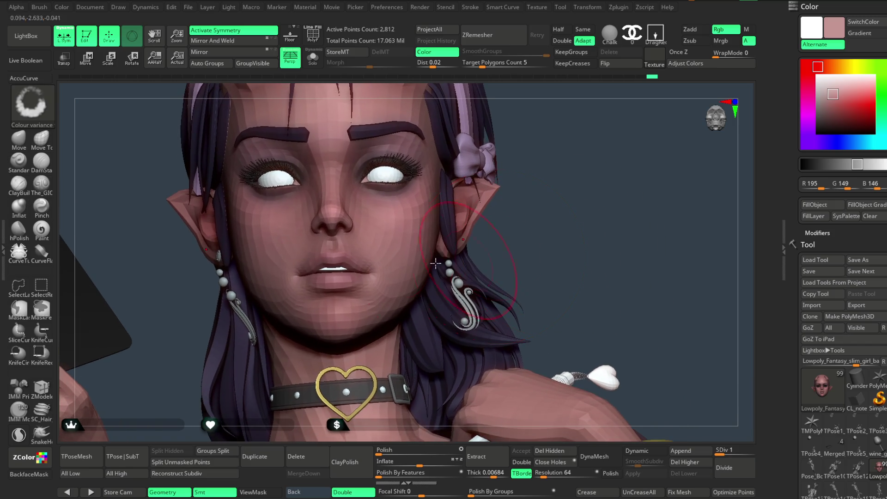
click(18, 139)
drag(150, 183, 398, 277)
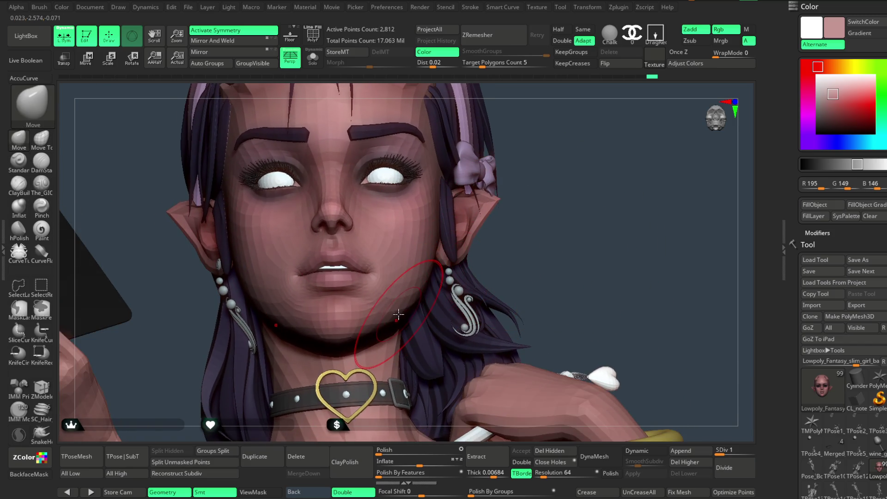
mouse_move(398, 313)
mouse_down()
mouse_move(522, 242)
mouse_move(300, 370)
mouse_up()
right_click(509, 259)
right_click(328, 323)
click(318, 322)
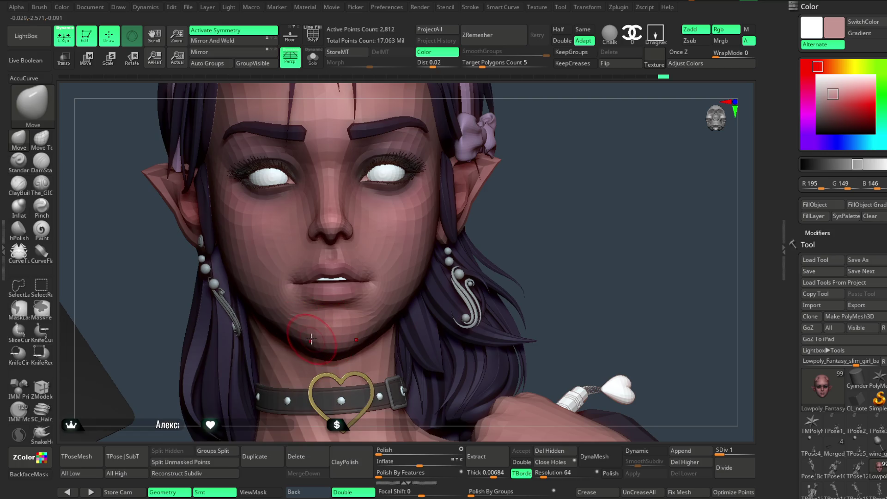
Step: Check the full bust and three-quarter face views with a resized brush, then open the File menu
mouse_move(527, 216)
mouse_down()
mouse_move(515, 254)
mouse_move(505, 198)
mouse_move(513, 237)
mouse_move(510, 215)
mouse_move(501, 234)
mouse_up()
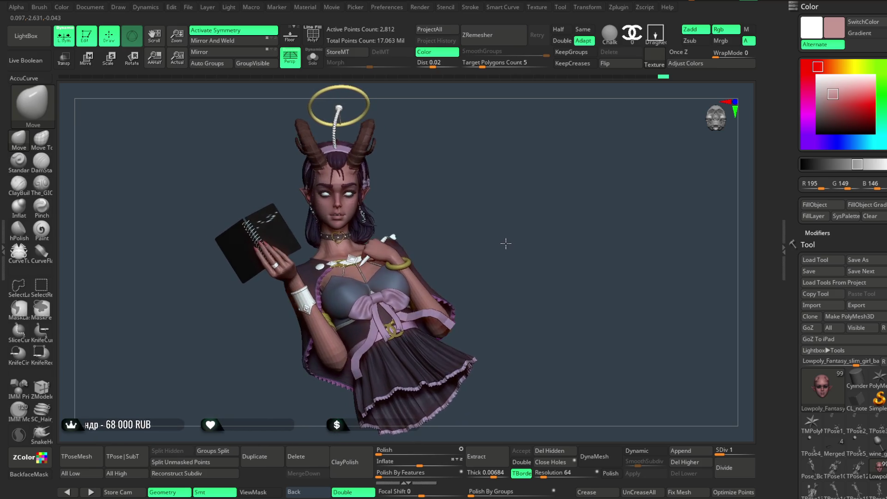
mouse_move(505, 243)
mouse_down()
mouse_move(500, 311)
mouse_move(500, 233)
mouse_move(503, 259)
mouse_move(475, 263)
mouse_up()
key(space)
mouse_move(529, 259)
mouse_down()
mouse_move(499, 258)
mouse_move(506, 238)
mouse_move(402, 300)
mouse_up()
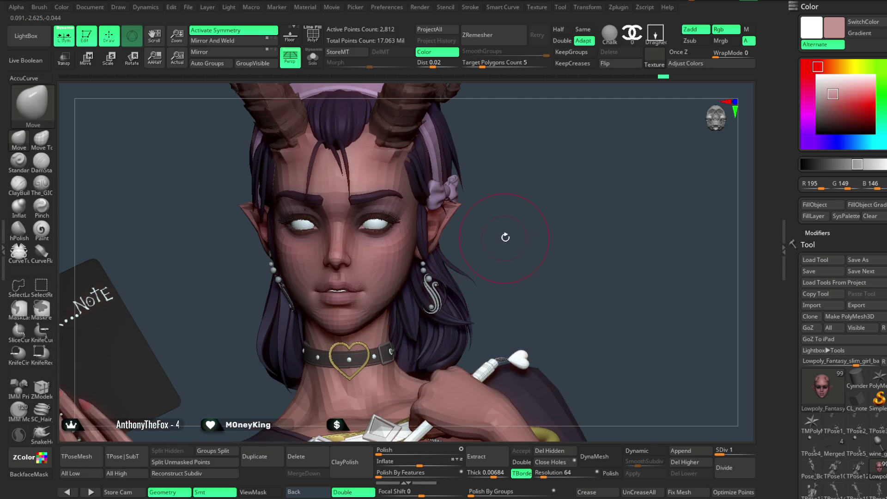
drag(505, 236, 380, 303)
mouse_move(505, 236)
mouse_down()
mouse_move(494, 227)
mouse_move(515, 245)
mouse_move(489, 232)
mouse_move(481, 251)
mouse_move(471, 255)
mouse_move(471, 242)
mouse_move(467, 253)
mouse_move(480, 223)
mouse_move(466, 242)
mouse_move(499, 275)
mouse_up()
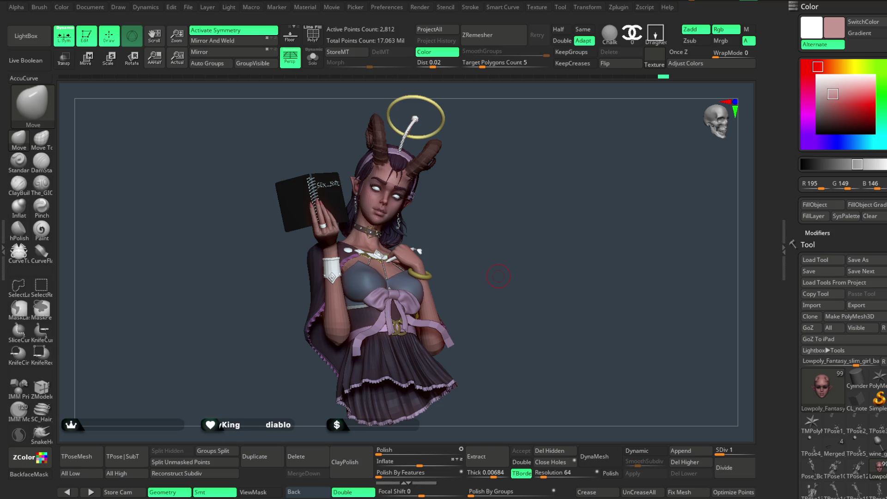
click(187, 7)
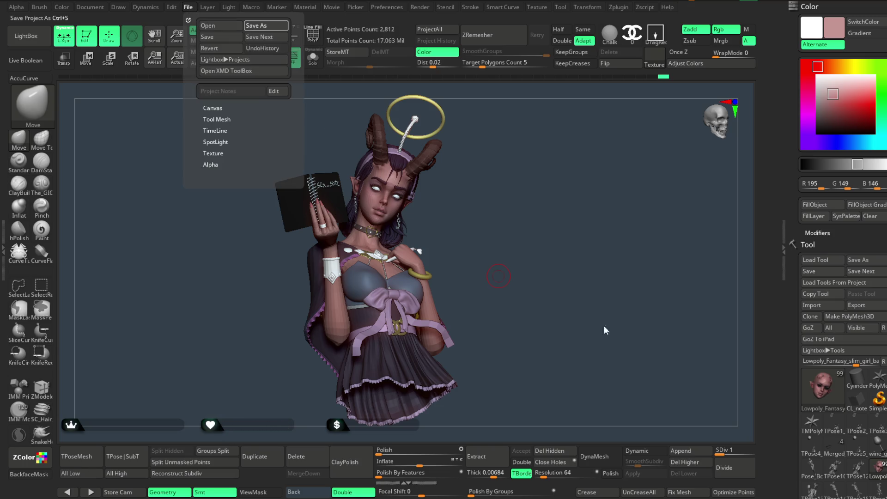
Step: Save the demon-girl project file with Ctrl+S
key(ctrl+s)
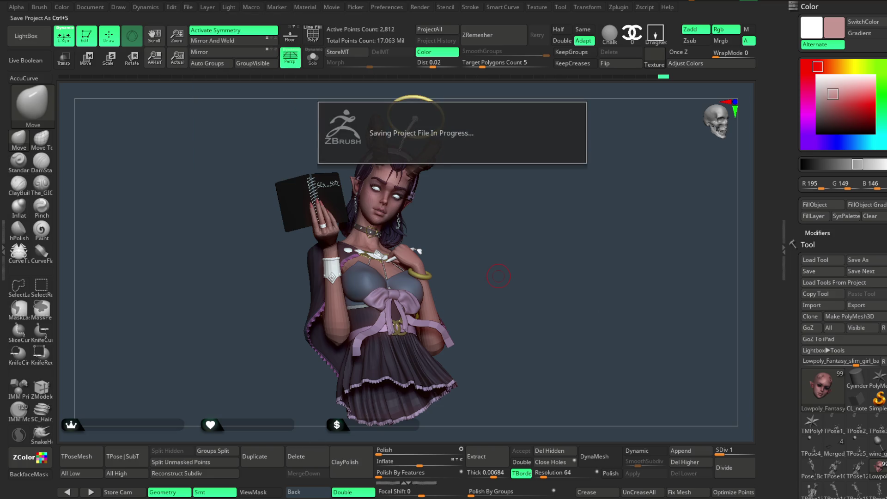
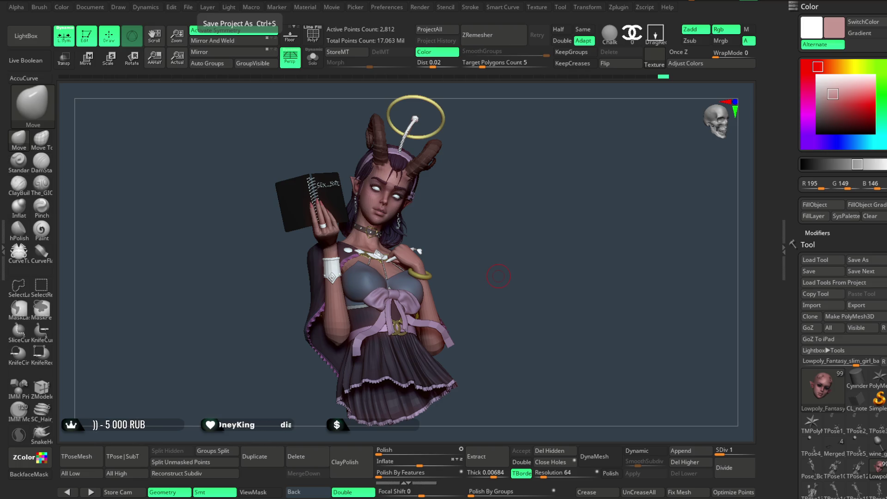
Step: Frame the torso and face, then select the dark top as the active Extract7 subtool
mouse_move(493, 295)
mouse_down()
mouse_move(501, 290)
mouse_move(493, 288)
mouse_up()
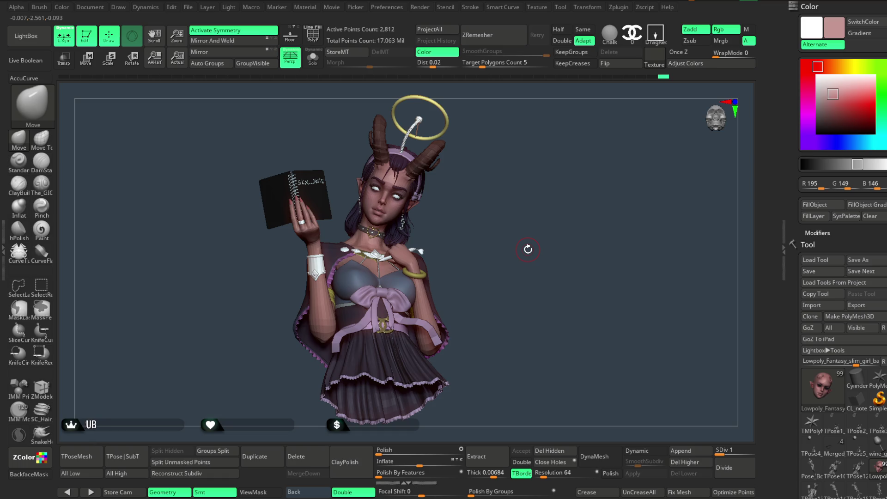
mouse_move(464, 195)
mouse_down()
mouse_move(493, 206)
mouse_move(491, 273)
mouse_move(508, 224)
mouse_move(534, 212)
mouse_move(482, 266)
mouse_up()
alt+click(521, 250)
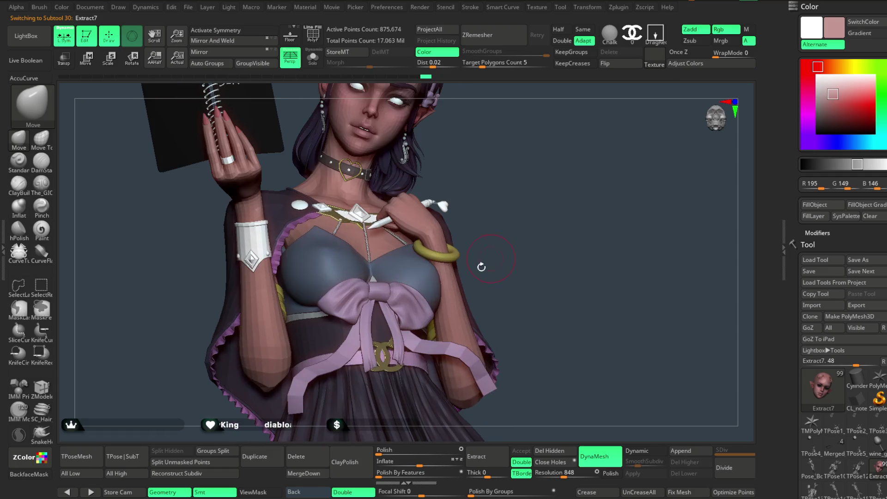
Step: Sample the top's blue-grey and fill the Extract7 top with a darker blue
key(c)
click(826, 118)
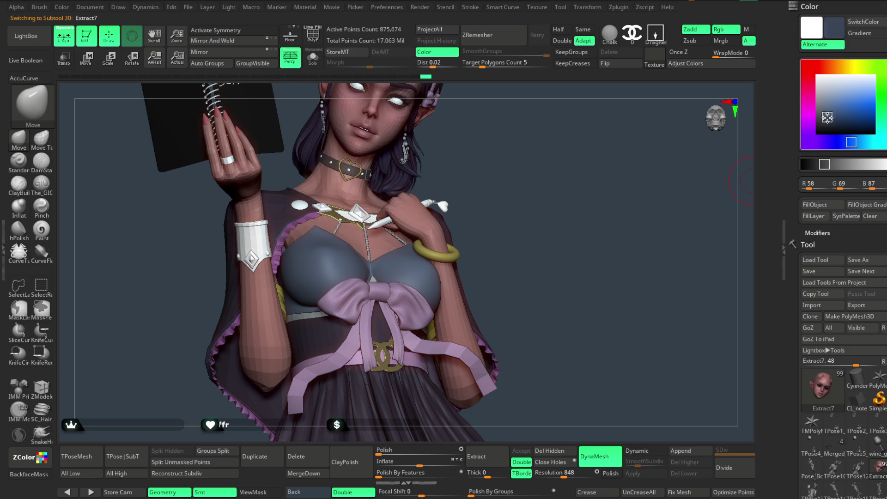
click(814, 205)
Step: Orbit around to check the recoloured top and load The_GIO carving brush
drag(577, 283, 606, 275)
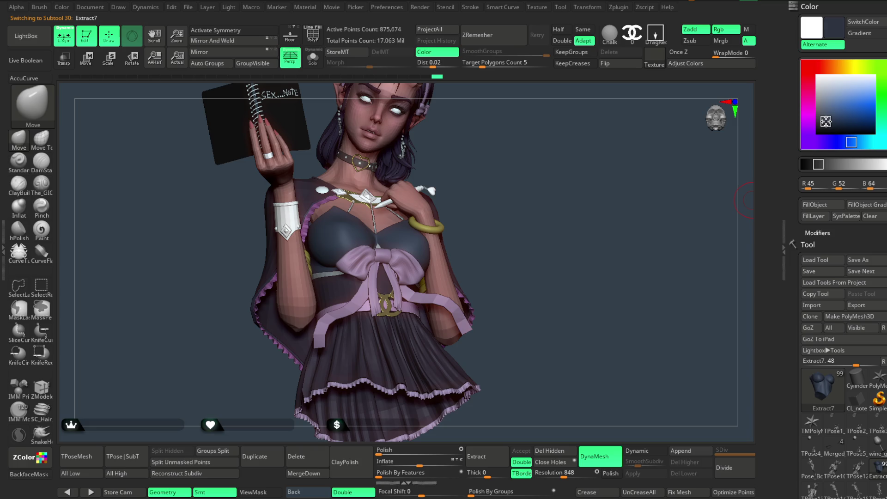
mouse_move(576, 245)
mouse_down()
mouse_move(529, 264)
mouse_move(586, 271)
mouse_move(532, 259)
mouse_move(594, 258)
mouse_move(538, 244)
mouse_move(582, 238)
mouse_move(570, 218)
mouse_move(578, 233)
mouse_move(582, 224)
mouse_move(577, 236)
mouse_move(619, 220)
mouse_move(620, 188)
mouse_move(564, 214)
mouse_up()
key(space)
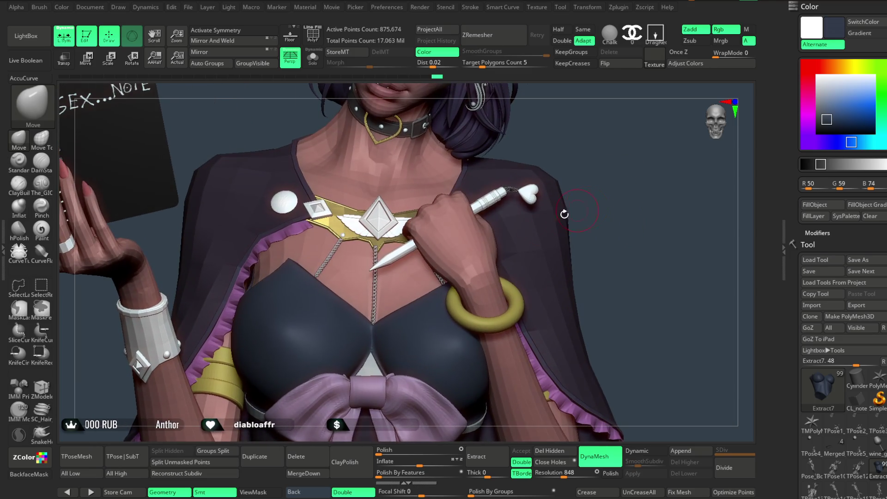
click(47, 188)
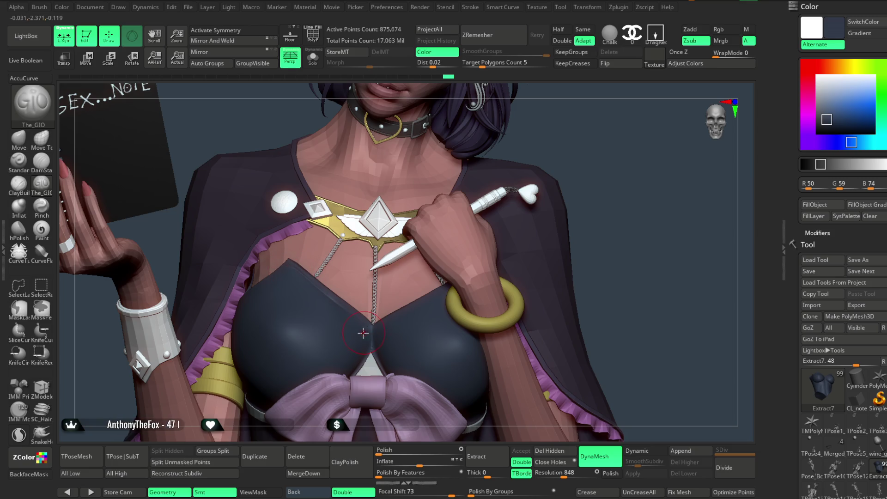
Step: Expand Stroke > Lazy Mouse settings, frame the face and chest, and solo the dark top
mouse_move(346, 318)
right_down()
mouse_move(556, 131)
mouse_move(542, 88)
right_up()
click(476, 8)
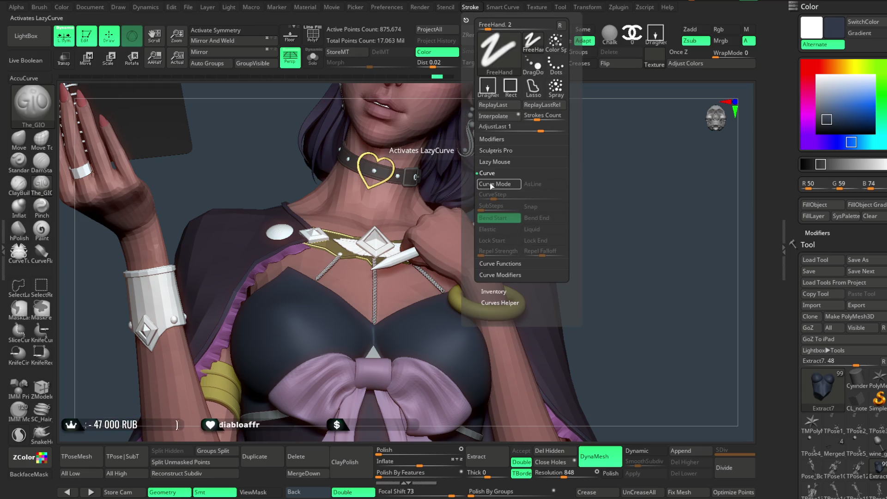
click(492, 162)
right_drag(416, 231, 339, 289)
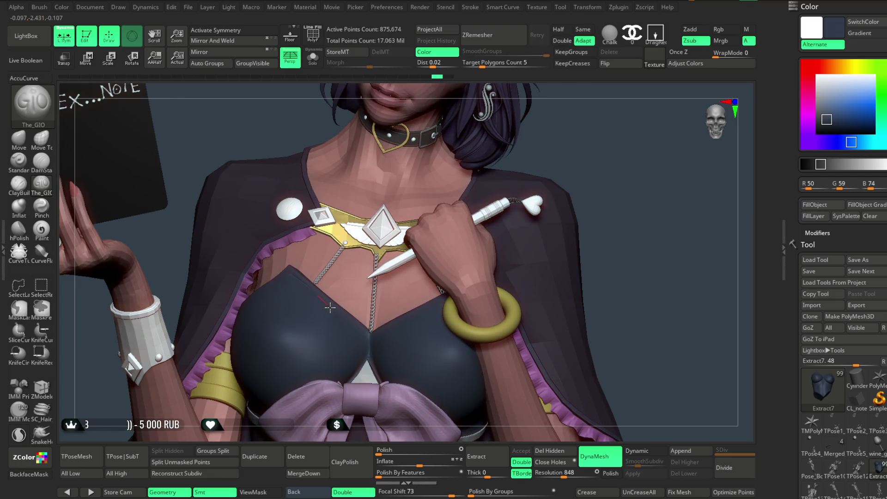
mouse_move(631, 206)
right_down()
mouse_move(639, 185)
mouse_move(568, 222)
mouse_move(569, 179)
right_up()
click(319, 61)
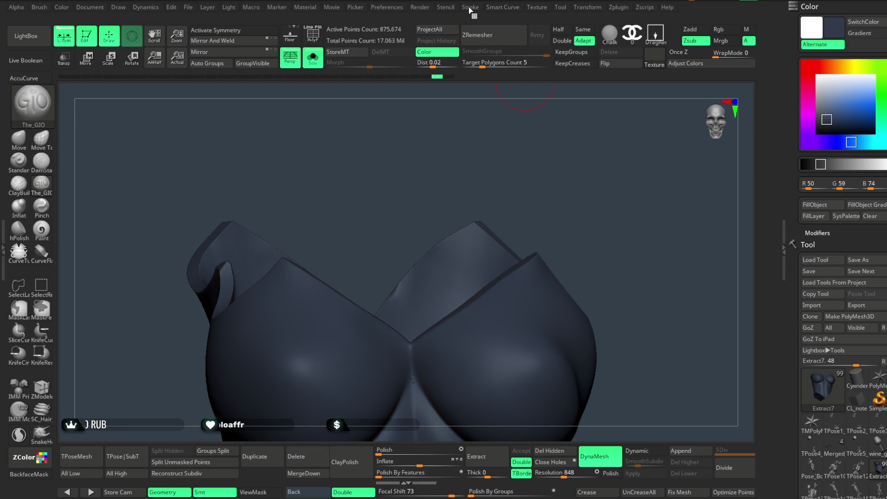
Step: Undo the bad strokes on the top's flaps and view the soloed top from above
click(470, 7)
mouse_move(443, 185)
right_down()
mouse_move(368, 194)
mouse_move(313, 244)
right_up()
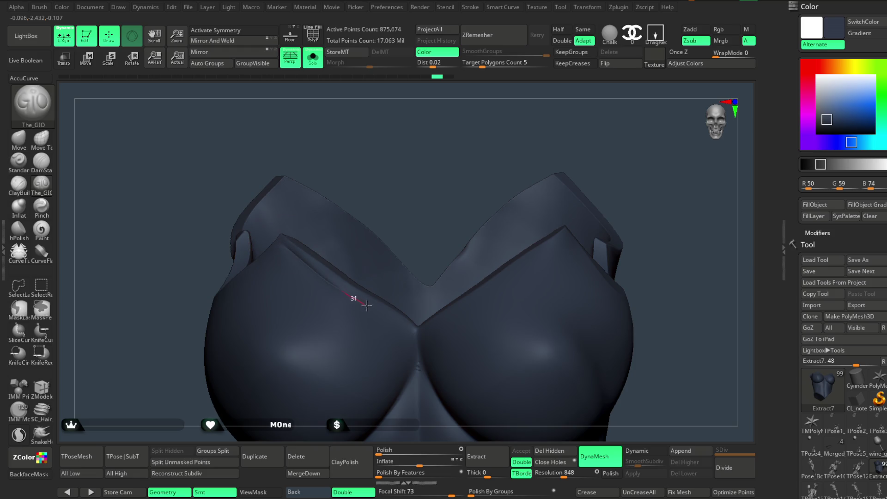
mouse_move(560, 180)
right_down()
mouse_move(639, 135)
mouse_move(463, 221)
right_up()
key(ctrl)
key(alt)
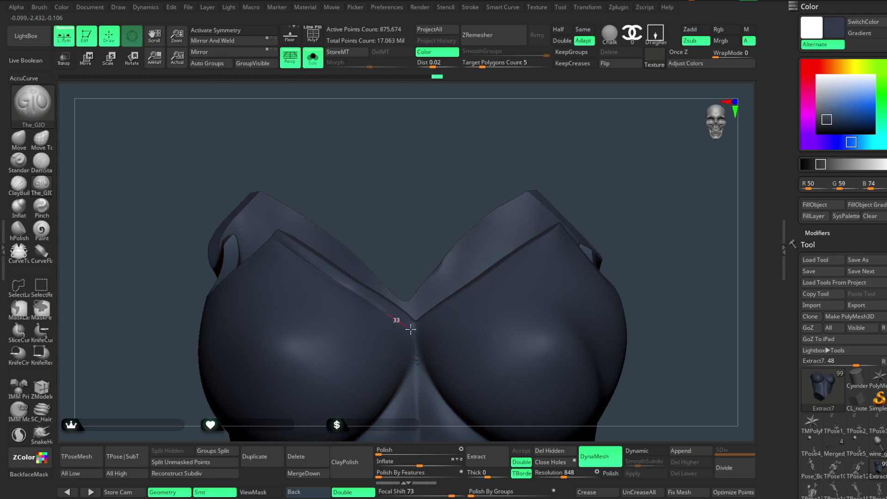
key(ctrl+z)
key(ctrl+z)
key(ctrl+z)
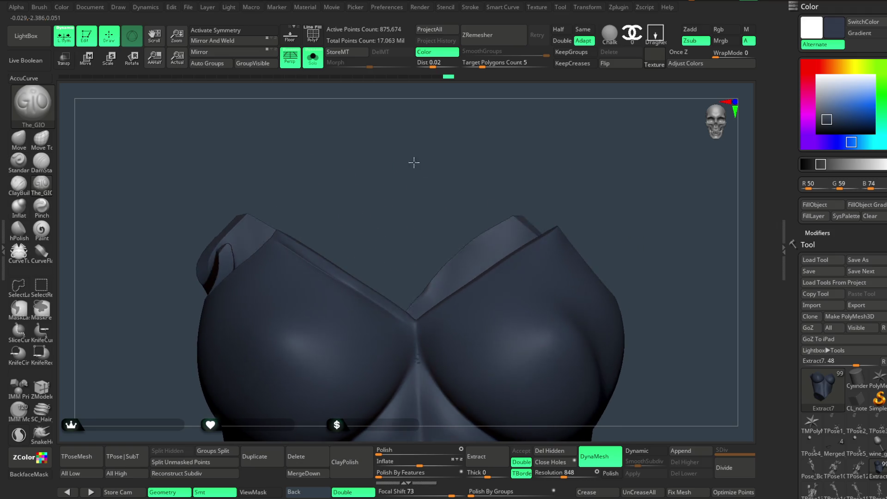
click(313, 57)
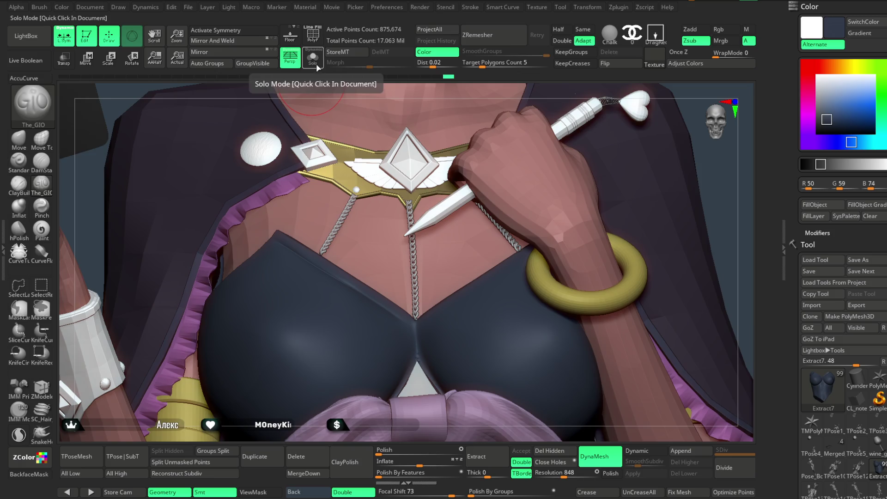
click(313, 57)
mouse_move(588, 140)
mouse_down()
mouse_move(556, 162)
mouse_move(502, 236)
mouse_up()
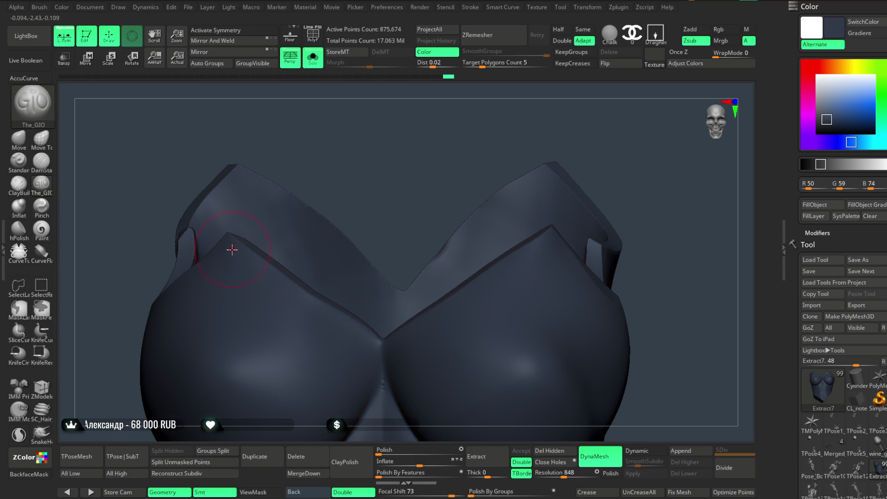
Step: Raise Draw Size to about 11.6 and cut a curved seam along the left cup
key(space)
drag(255, 248, 254, 249)
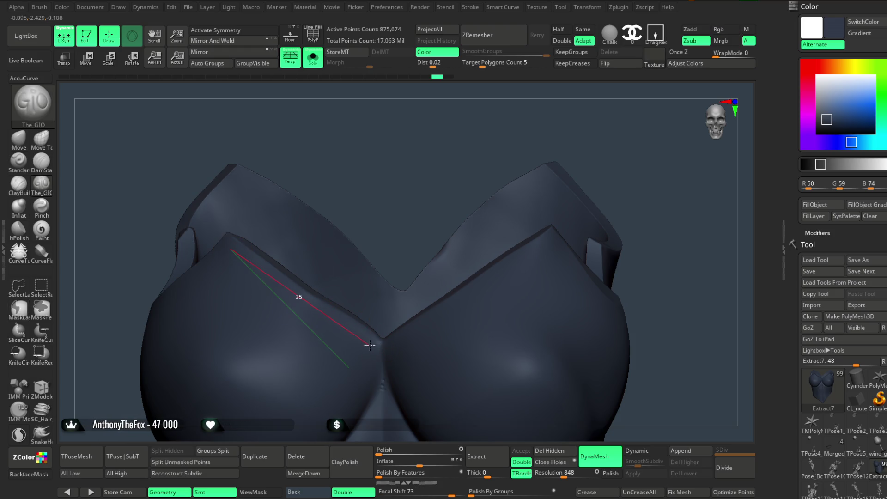
drag(378, 350, 378, 350)
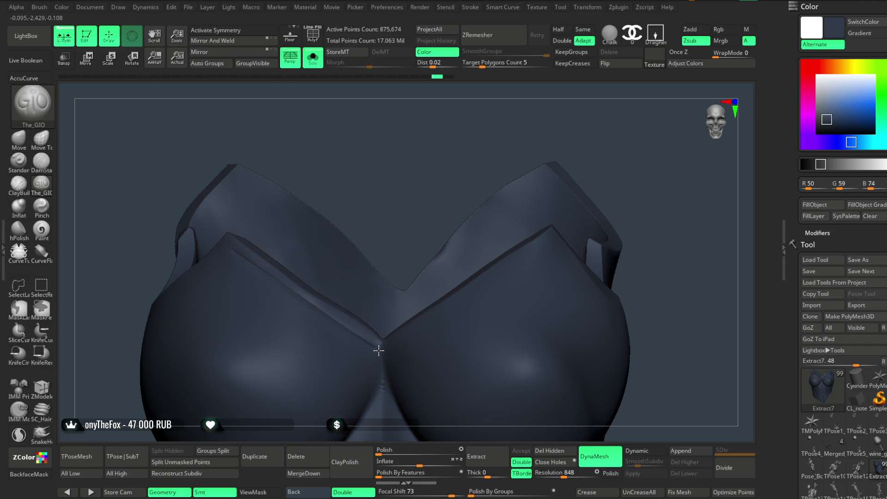
alt+drag(656, 140, 596, 131)
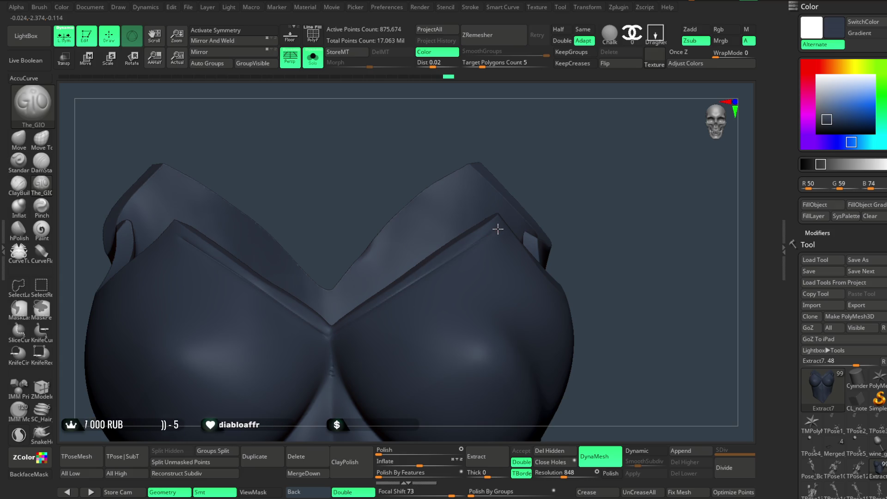
mouse_move(604, 163)
mouse_down()
mouse_move(548, 138)
mouse_move(531, 145)
mouse_up()
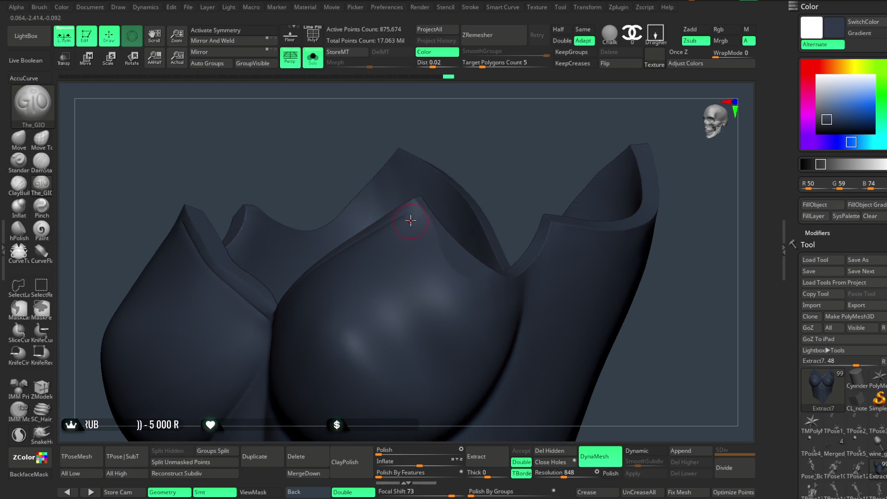
mouse_move(486, 127)
mouse_down()
mouse_move(526, 148)
mouse_move(513, 137)
mouse_up()
Step: Turn Solo off, reframe the face and chest, and select the heart_icon_01 subtool
click(312, 57)
mouse_move(614, 168)
mouse_down()
mouse_move(616, 137)
mouse_move(572, 182)
mouse_move(580, 162)
mouse_move(568, 173)
mouse_move(566, 186)
mouse_move(563, 166)
mouse_move(557, 191)
mouse_up()
key(ctrl)
mouse_move(530, 237)
mouse_down()
mouse_move(529, 218)
mouse_move(522, 230)
mouse_move(529, 218)
mouse_move(536, 300)
mouse_move(535, 222)
mouse_up()
alt+click(431, 262)
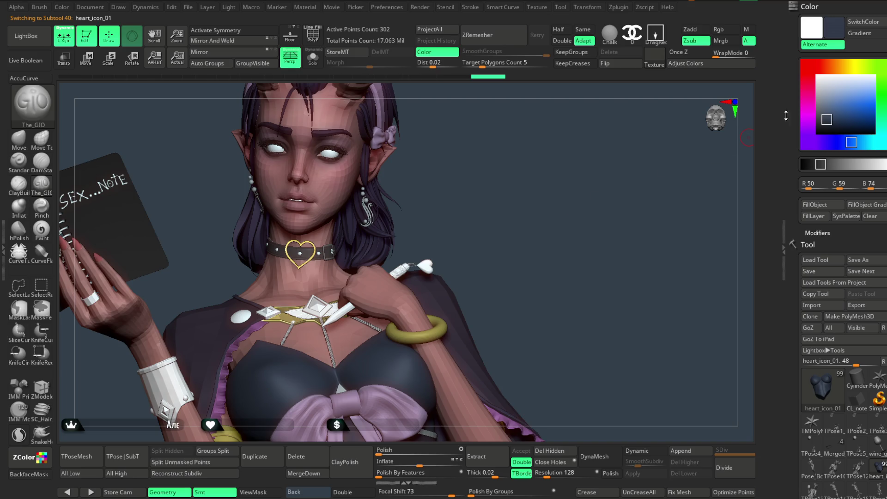
Step: Fill the heart icon with a bright red
click(807, 66)
click(832, 111)
click(837, 109)
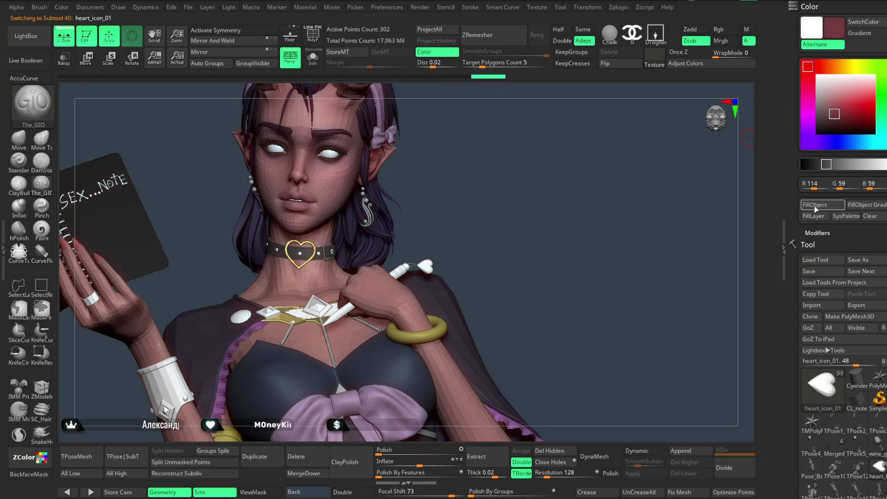
click(814, 204)
click(835, 107)
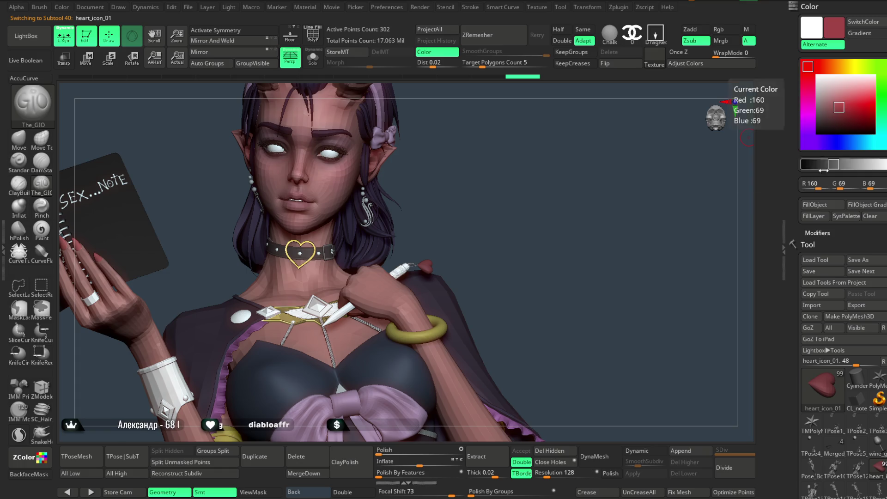
click(813, 204)
Step: Fill the pencil with dark grey, then with a brownish red
drag(835, 107, 818, 101)
mouse_move(588, 229)
alt+mouse_down()
mouse_move(575, 233)
mouse_move(589, 261)
alt+mouse_up()
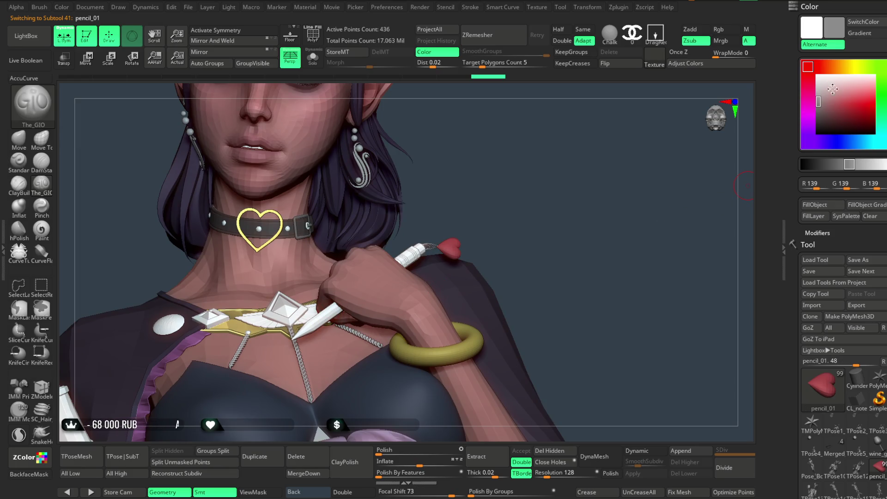
drag(824, 98, 816, 117)
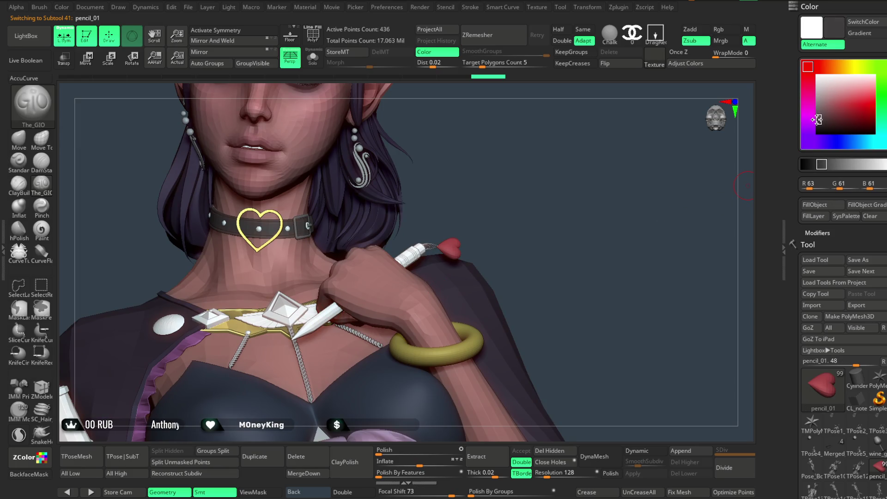
click(815, 209)
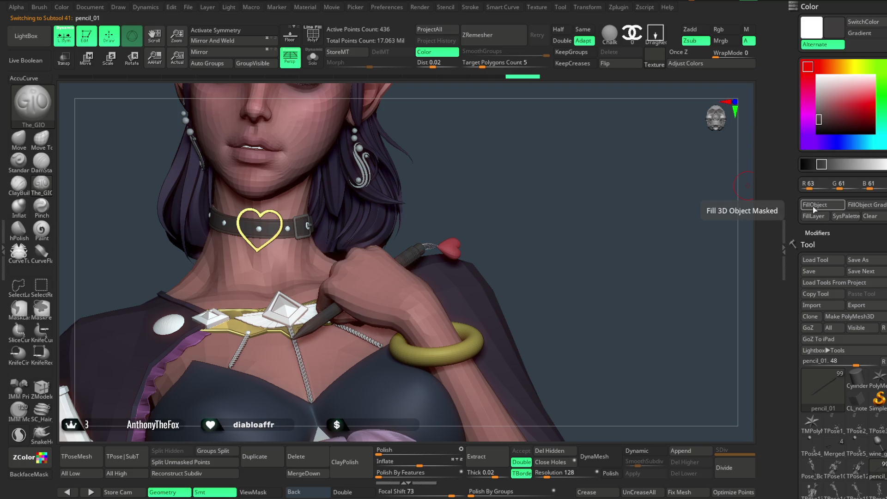
click(825, 67)
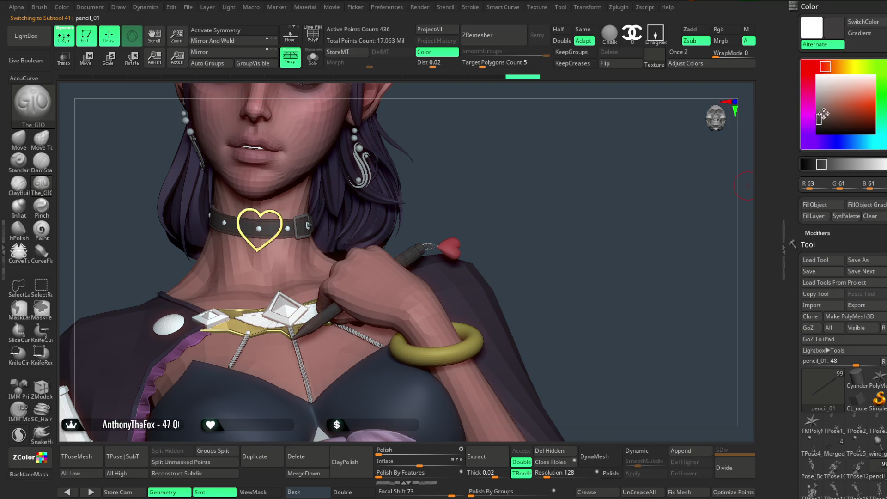
drag(823, 113, 823, 109)
click(816, 206)
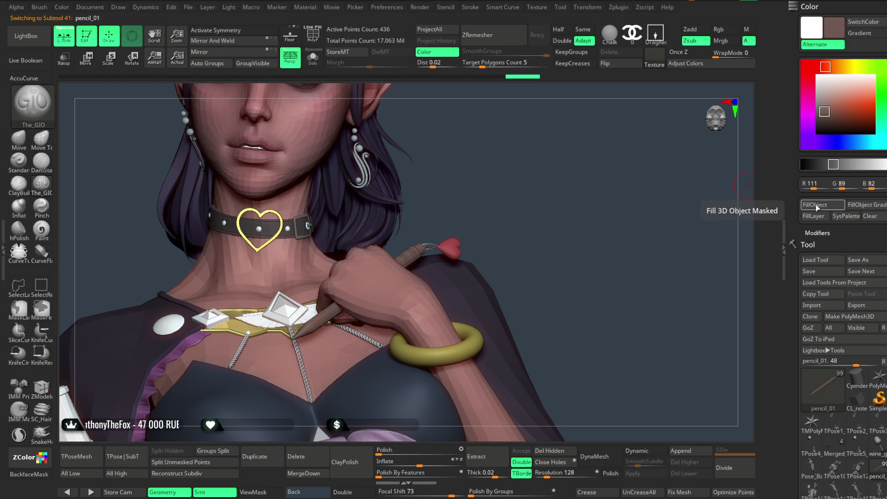
Step: Solo the pencil and refill it with a darker brown
mouse_move(647, 257)
mouse_down()
mouse_move(612, 300)
mouse_move(620, 279)
mouse_move(482, 222)
mouse_up()
click(313, 58)
mouse_move(506, 162)
mouse_down()
mouse_move(508, 187)
mouse_move(523, 160)
mouse_move(626, 166)
mouse_up()
click(828, 118)
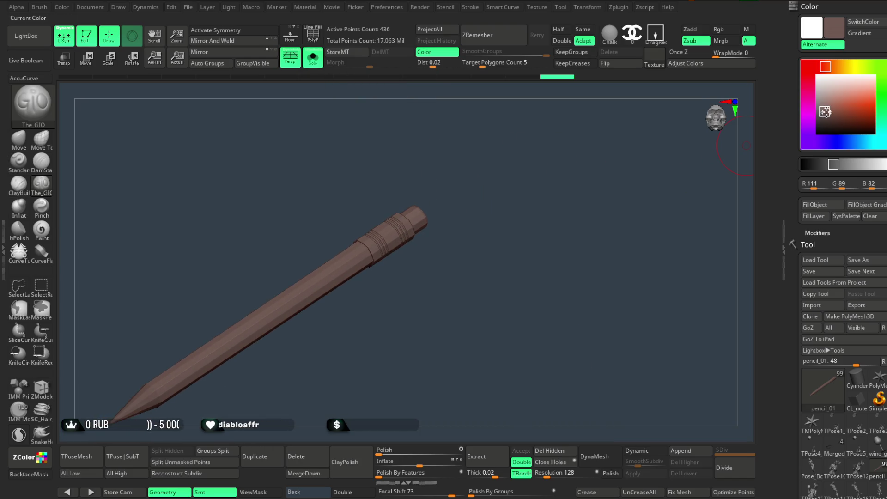
click(820, 206)
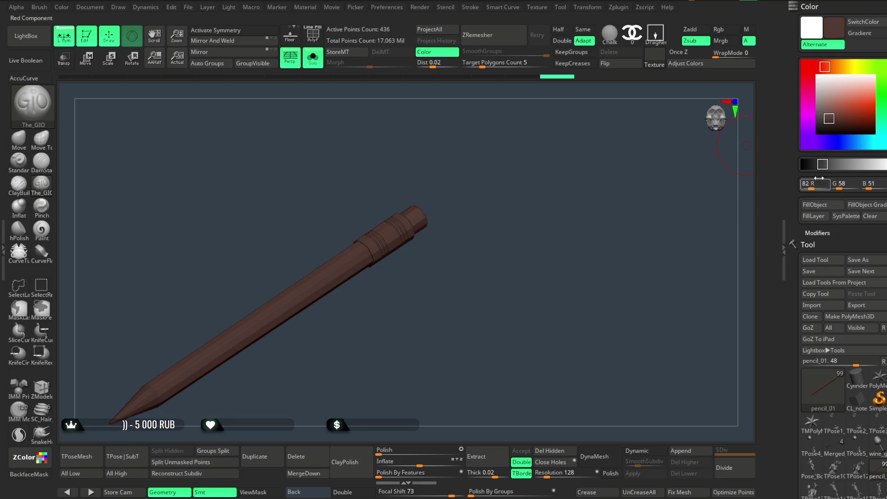
Step: Refine the pencil's fill to a dark reddish brown (R 84, G 63, B 57)
mouse_move(612, 265)
mouse_down()
mouse_move(649, 231)
mouse_move(644, 223)
mouse_move(639, 239)
mouse_move(621, 245)
mouse_move(635, 246)
mouse_move(501, 231)
mouse_up()
mouse_move(503, 262)
mouse_down()
mouse_move(499, 251)
mouse_move(516, 226)
mouse_up()
click(823, 112)
click(811, 207)
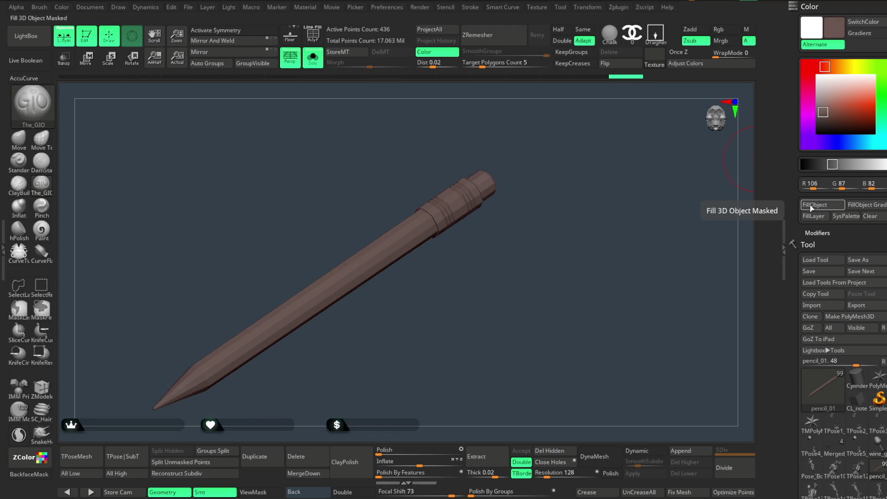
click(827, 115)
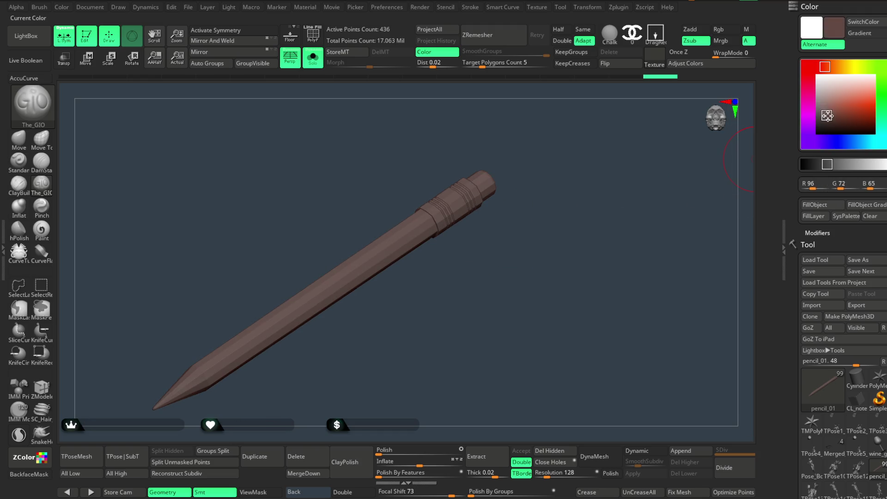
click(813, 204)
click(827, 117)
click(813, 205)
drag(626, 257, 552, 247)
click(313, 35)
click(313, 35)
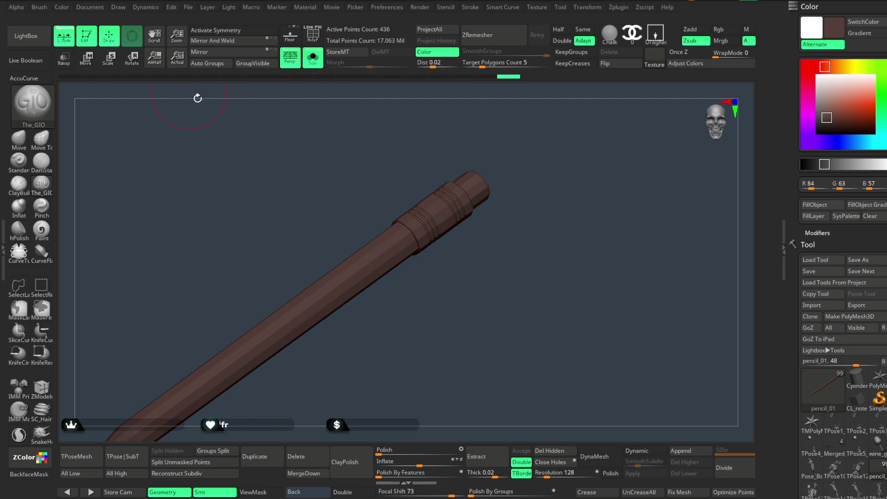
Step: Isolate the pencil's end, hide the cap, and Ctrl+W the ribbed band into its own polygroup
drag(198, 95, 208, 88)
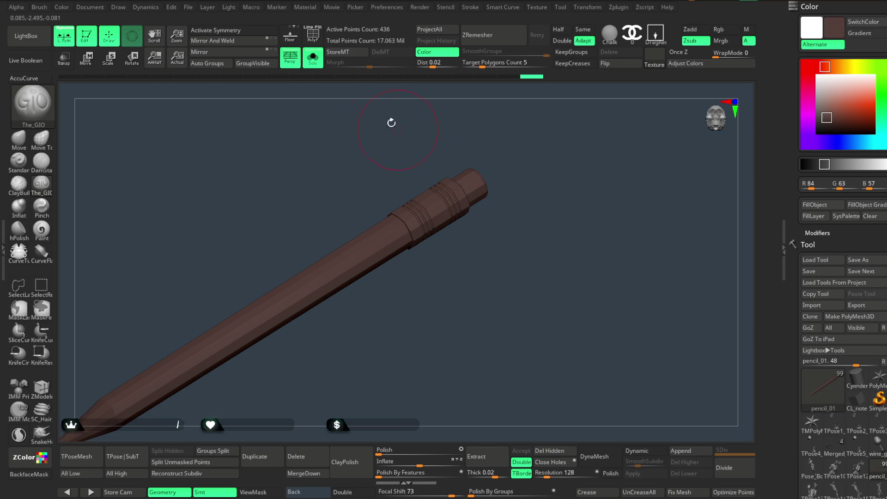
key(shift+f)
ctrl+shift+click(460, 187)
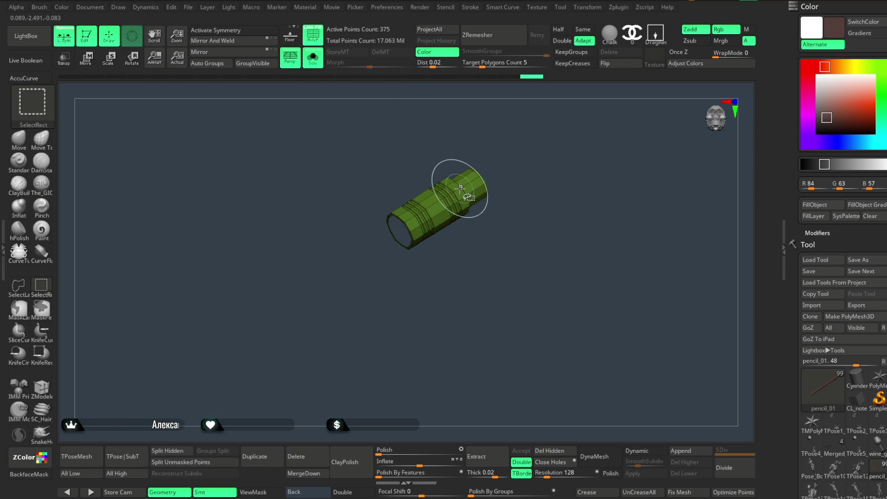
mouse_move(518, 143)
alt+mouse_down()
mouse_move(528, 204)
mouse_move(561, 144)
mouse_move(538, 130)
mouse_move(480, 155)
mouse_move(487, 213)
alt+mouse_up()
mouse_move(564, 135)
mouse_down()
mouse_move(536, 149)
mouse_move(564, 113)
mouse_move(538, 173)
mouse_move(535, 161)
mouse_up()
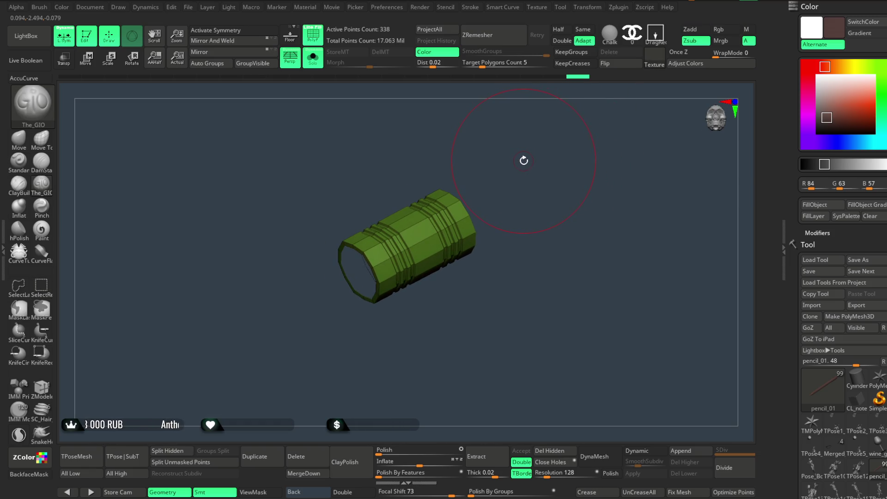
key(ctrl+w)
ctrl+shift+click(540, 179)
mouse_move(541, 178)
mouse_down()
mouse_move(537, 146)
mouse_move(526, 153)
mouse_move(520, 193)
mouse_up()
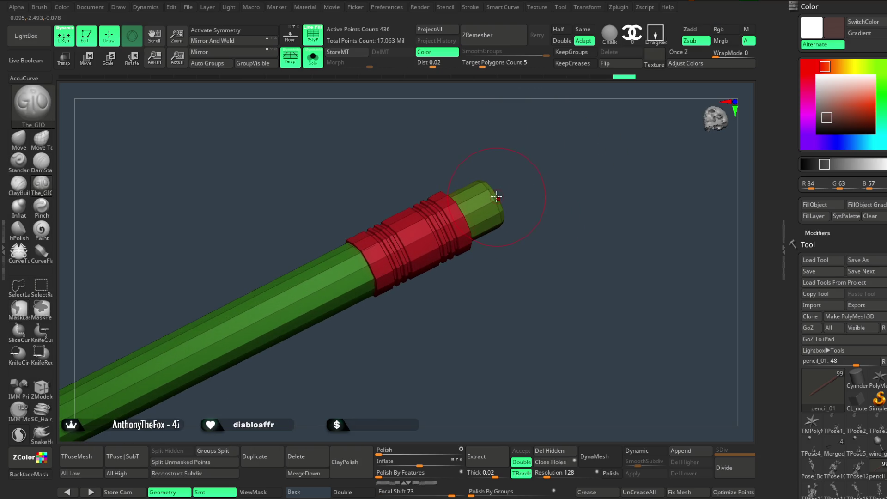
Step: Isolate the pencil's small end cap and fill it a pale beige-gold
ctrl+shift+click(498, 190)
mouse_move(830, 120)
mouse_down()
mouse_move(817, 108)
mouse_move(830, 98)
mouse_up()
click(846, 67)
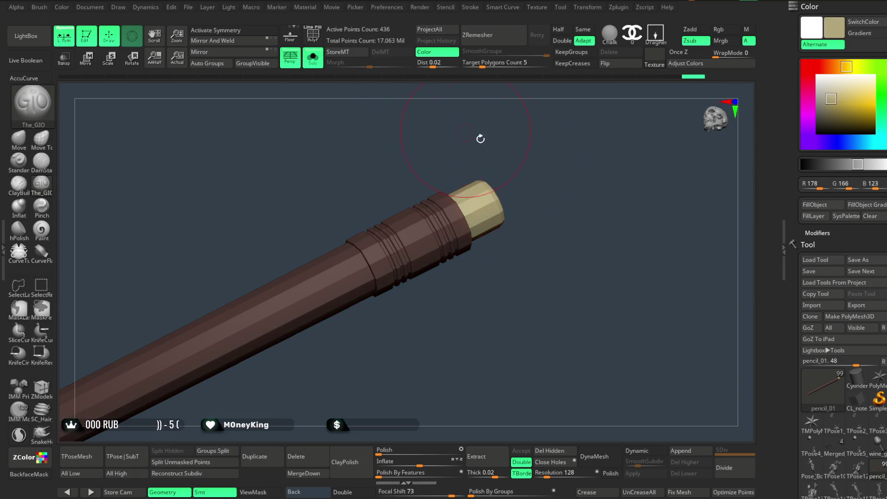
mouse_move(541, 190)
mouse_down()
mouse_move(556, 192)
mouse_move(536, 267)
mouse_move(544, 247)
mouse_up()
key(c)
drag(459, 271, 617, 235)
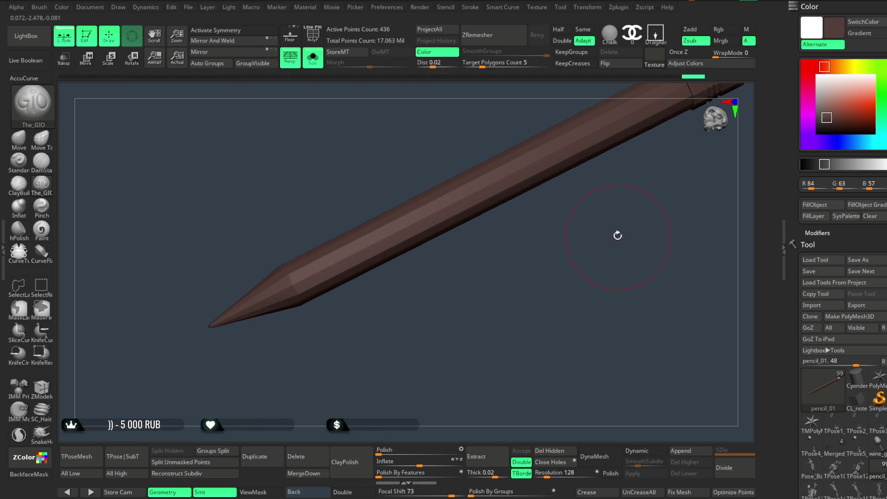
Step: Shrink the brush and choose a light wood tan (R 170, G 135, B 103)
key(space)
drag(502, 268, 499, 268)
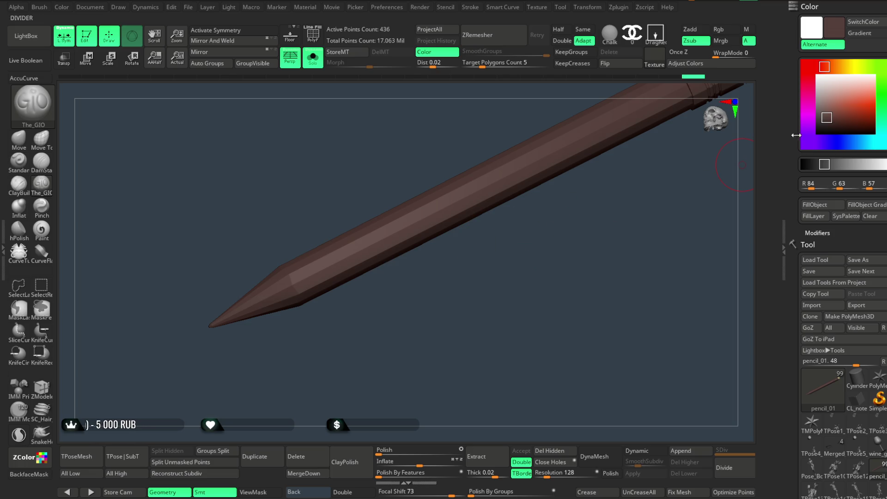
drag(825, 68, 834, 67)
click(829, 108)
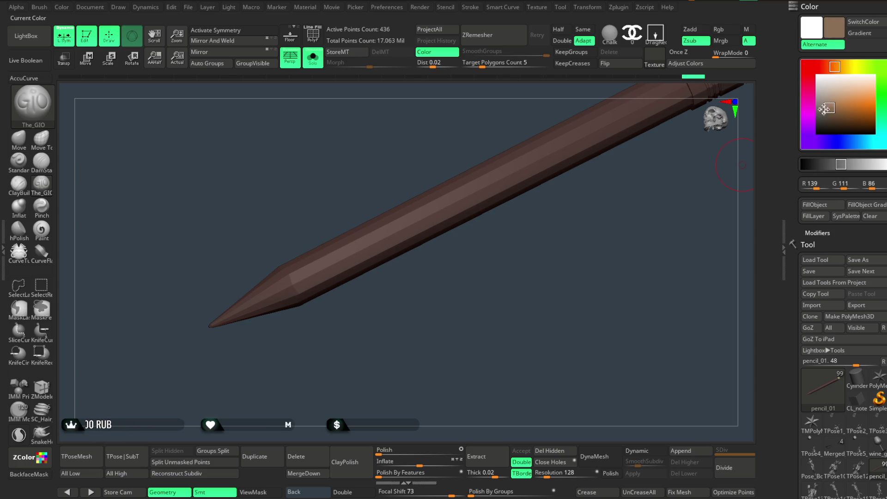
click(830, 102)
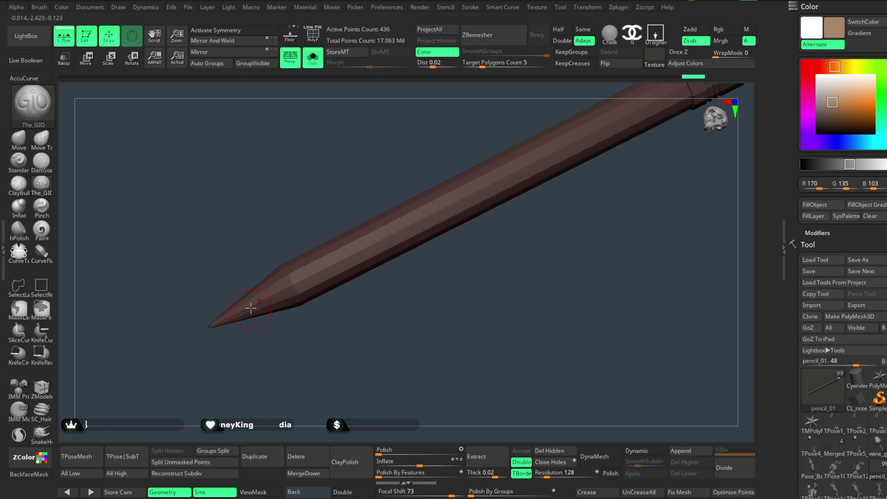
key(space)
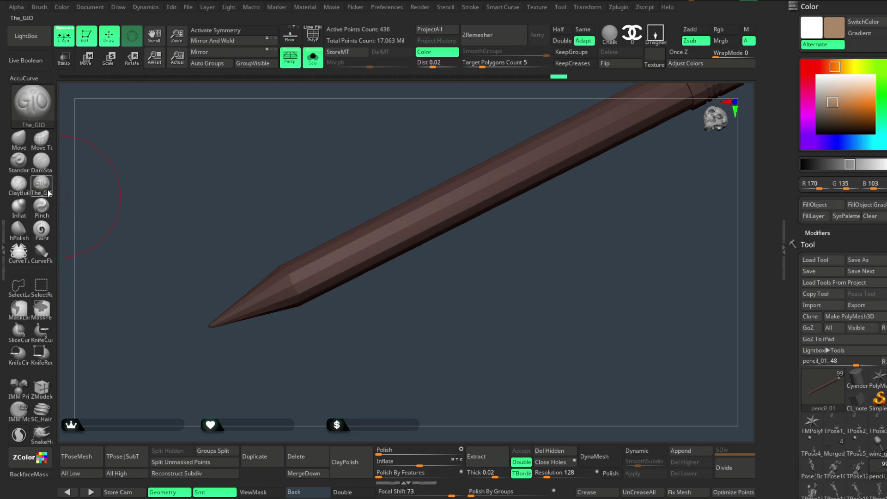
Step: Paint the sharpened pencil tip light wood tan, then unsolo and frame the chest and pencil
click(41, 228)
drag(258, 289, 260, 290)
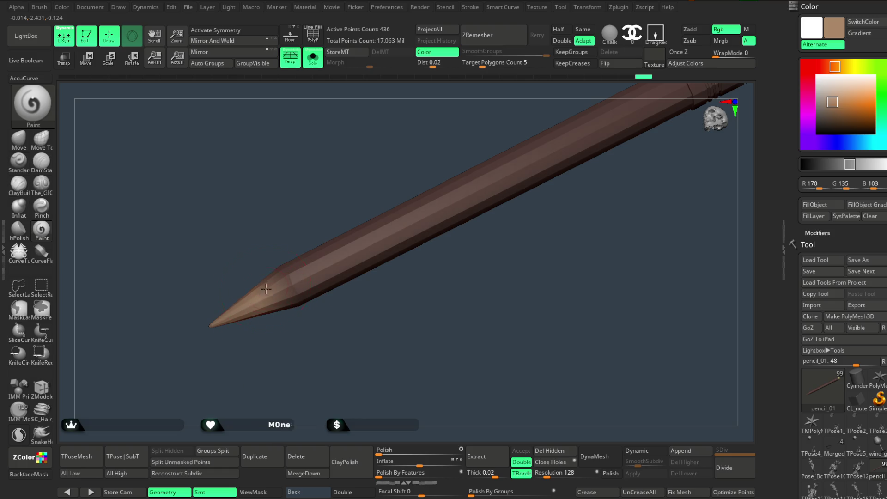
key(space)
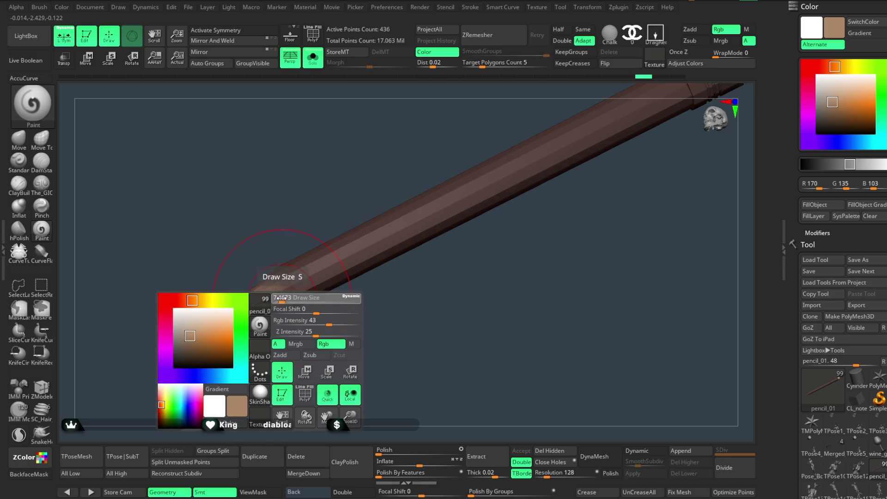
mouse_move(269, 340)
mouse_down()
mouse_move(306, 382)
mouse_move(277, 318)
mouse_move(270, 328)
mouse_move(285, 329)
mouse_move(265, 328)
mouse_move(286, 300)
mouse_move(314, 315)
mouse_move(259, 362)
mouse_move(326, 258)
mouse_up()
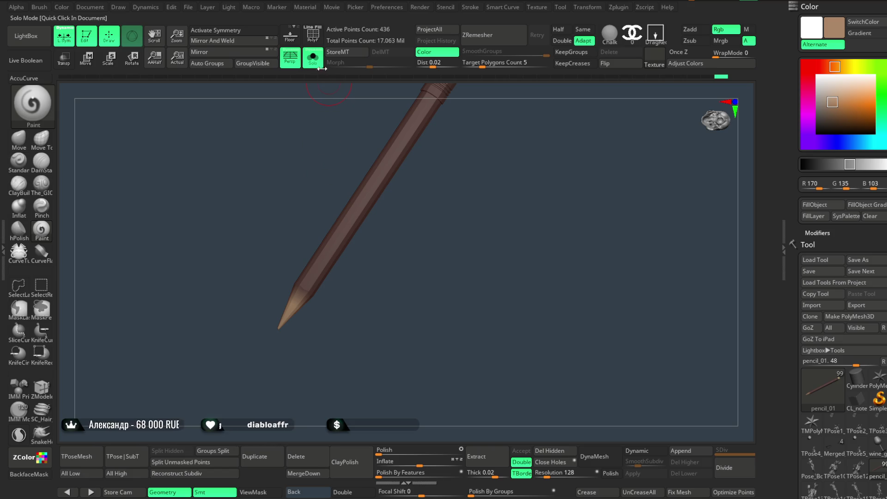
click(319, 68)
mouse_move(560, 90)
right_down()
mouse_move(582, 177)
mouse_move(483, 375)
right_up()
mouse_move(445, 430)
right_down()
mouse_move(494, 178)
mouse_move(537, 174)
mouse_move(507, 174)
mouse_move(518, 221)
mouse_move(521, 198)
mouse_move(491, 263)
mouse_move(505, 279)
mouse_move(517, 245)
mouse_move(505, 374)
mouse_move(552, 244)
mouse_move(453, 282)
right_up()
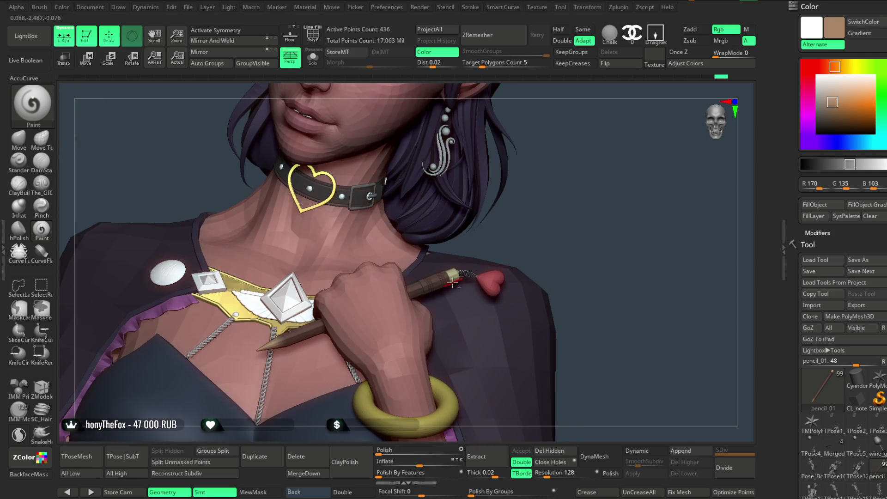
Step: Fill the pencil's banded end golden tan, unhide the pencil, and select extract1_copy1
ctrl+shift+click(435, 281)
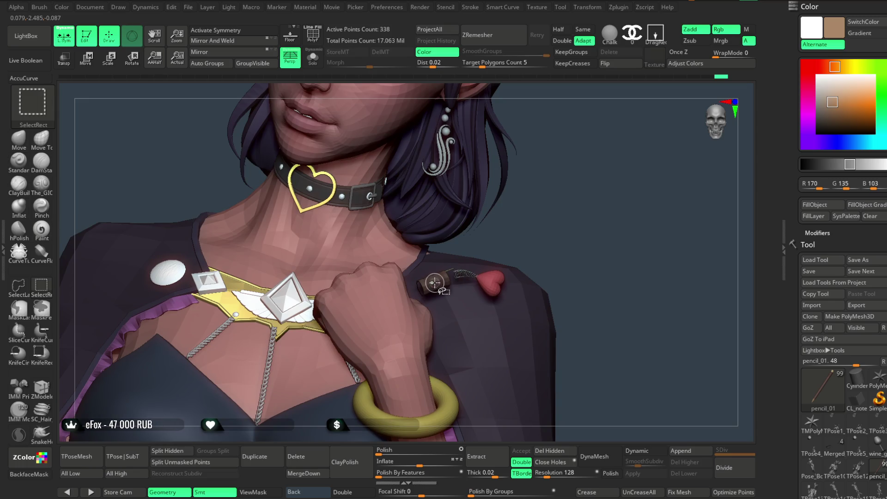
click(838, 66)
click(842, 67)
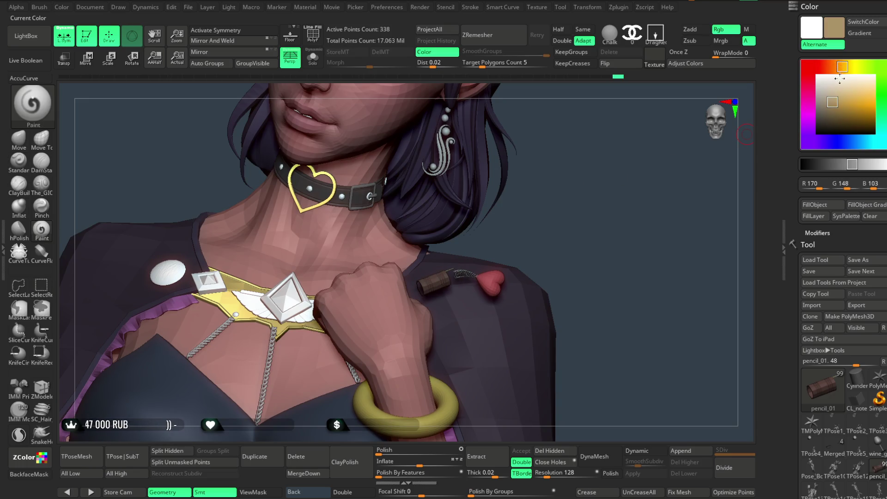
drag(832, 102, 844, 101)
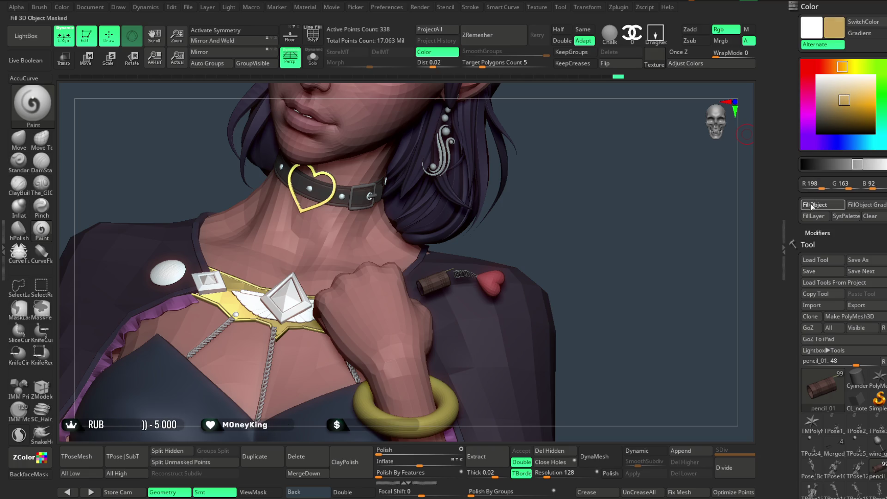
ctrl+shift+click(571, 250)
mouse_move(576, 250)
right_down()
mouse_move(572, 216)
mouse_move(560, 263)
mouse_move(537, 259)
mouse_move(570, 222)
mouse_move(561, 238)
mouse_move(566, 243)
mouse_move(564, 229)
mouse_move(574, 245)
mouse_move(568, 218)
mouse_move(580, 216)
mouse_move(571, 236)
mouse_move(564, 221)
mouse_move(568, 243)
right_up()
key(c)
alt+click(503, 266)
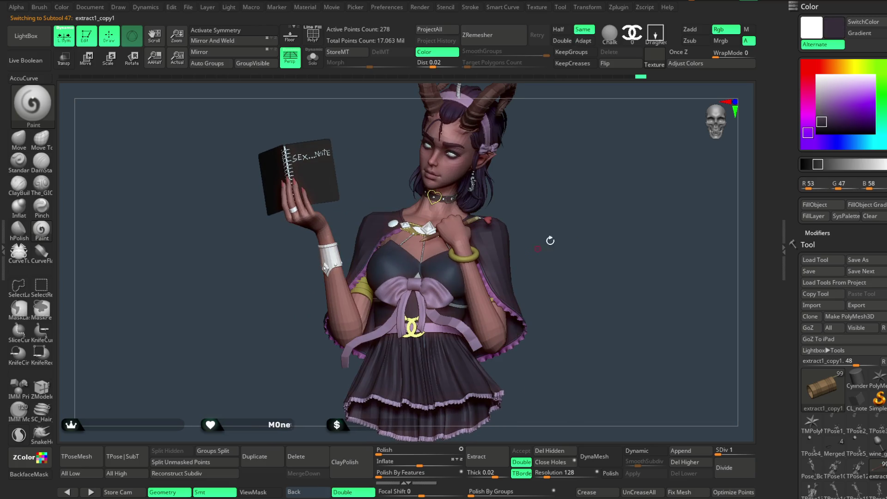
Step: Pick a near-black purple (R 35, G 28, B 40) and fill the extract1_copy2 piece with it
click(822, 124)
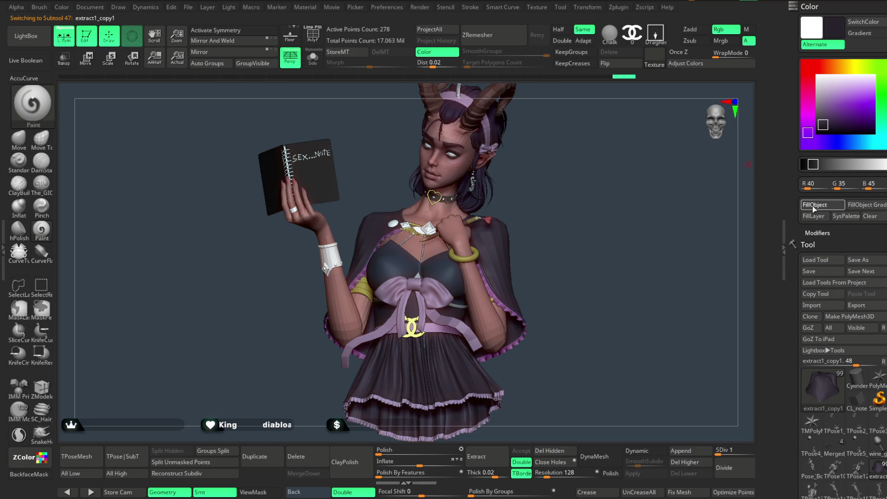
right_drag(453, 301, 460, 295)
click(825, 126)
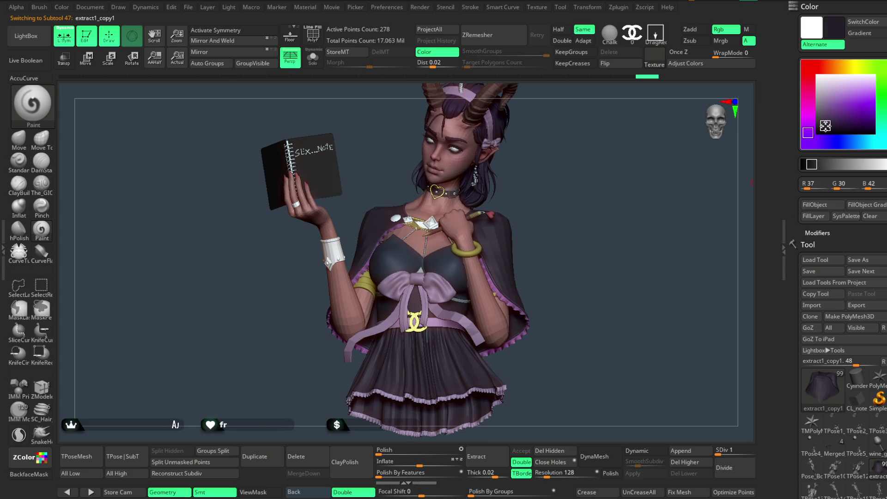
drag(695, 270, 501, 312)
alt+click(500, 313)
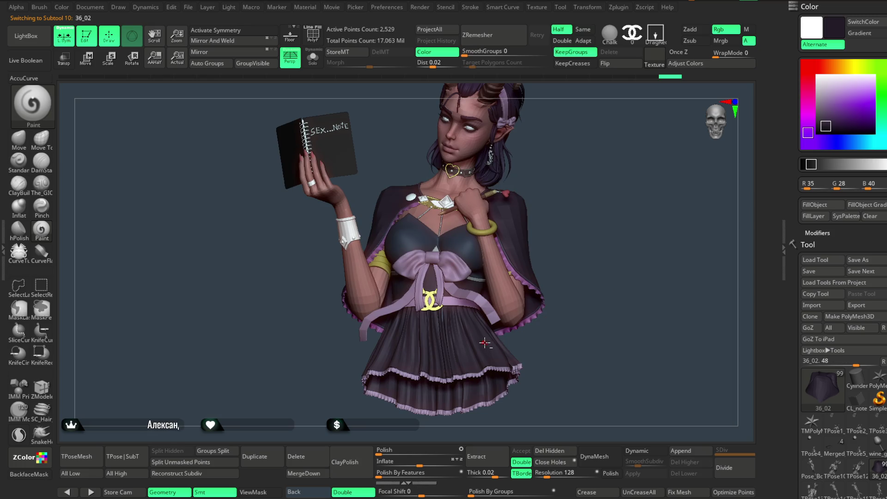
click(814, 205)
drag(623, 293, 538, 272)
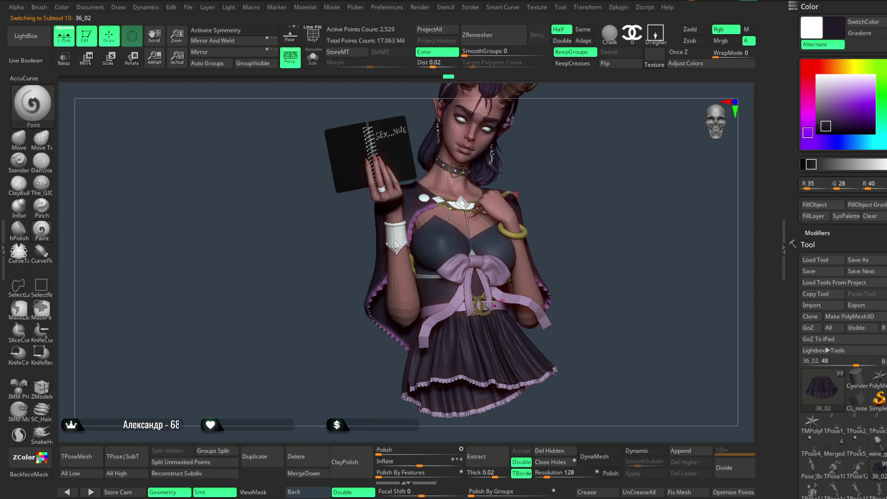
alt+click(538, 273)
click(814, 204)
mouse_move(613, 305)
mouse_down()
mouse_move(606, 274)
mouse_move(606, 286)
mouse_move(578, 250)
mouse_up()
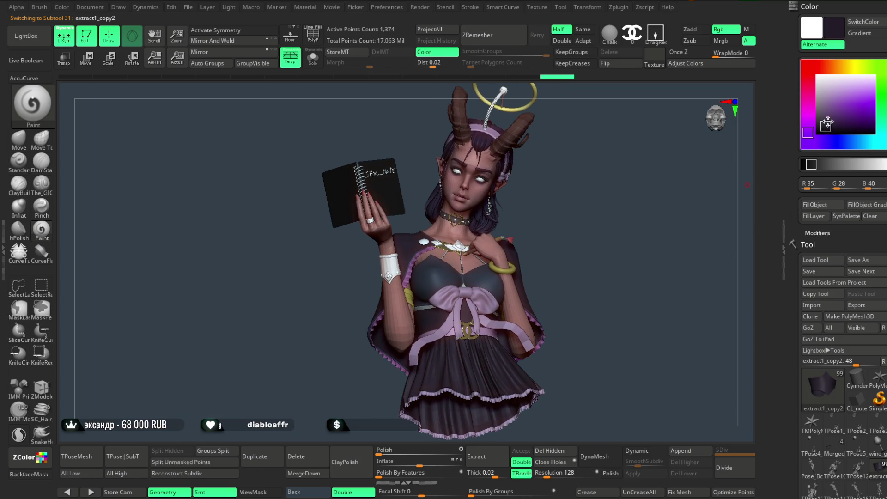
mouse_move(633, 241)
mouse_down()
mouse_move(599, 287)
mouse_move(607, 236)
mouse_move(610, 265)
mouse_move(629, 210)
mouse_move(616, 237)
mouse_move(661, 248)
mouse_up()
scroll(812, 298, down, 10)
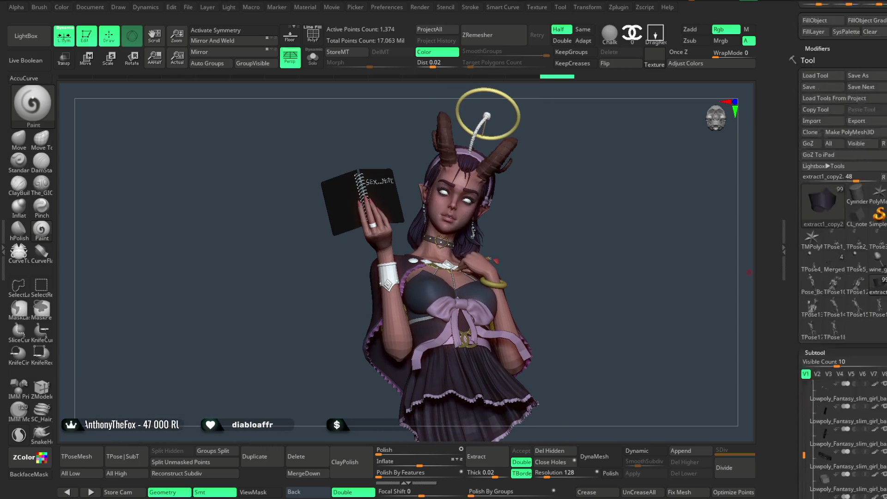
Step: Unhide the wings and red tail folder in the Subtool list and turn the bust slightly
scroll(811, 298, down, 3)
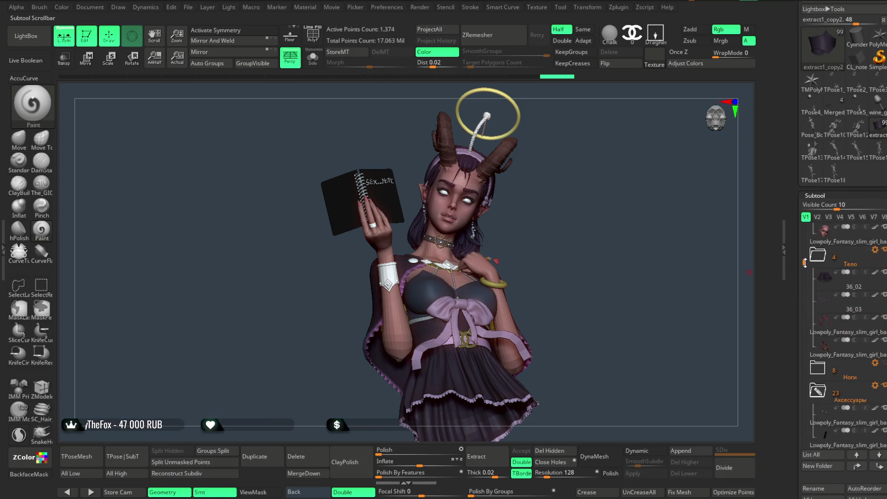
scroll(819, 349, down, 3)
click(817, 349)
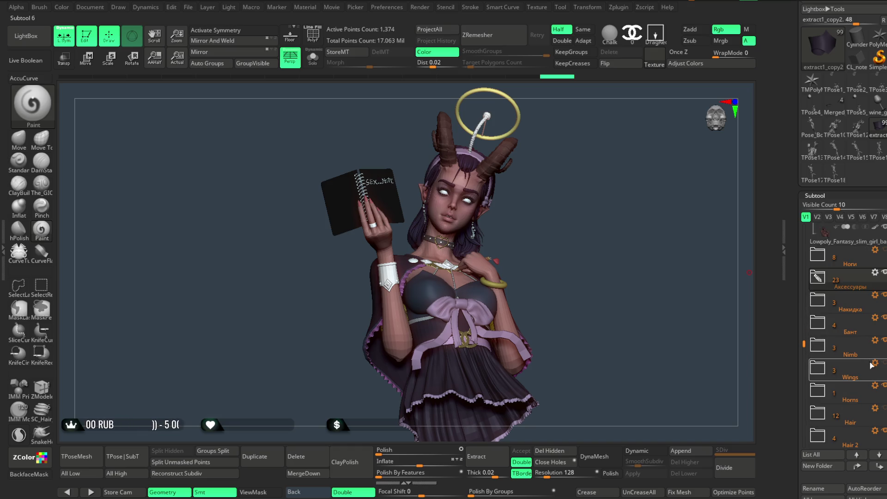
drag(584, 239, 580, 241)
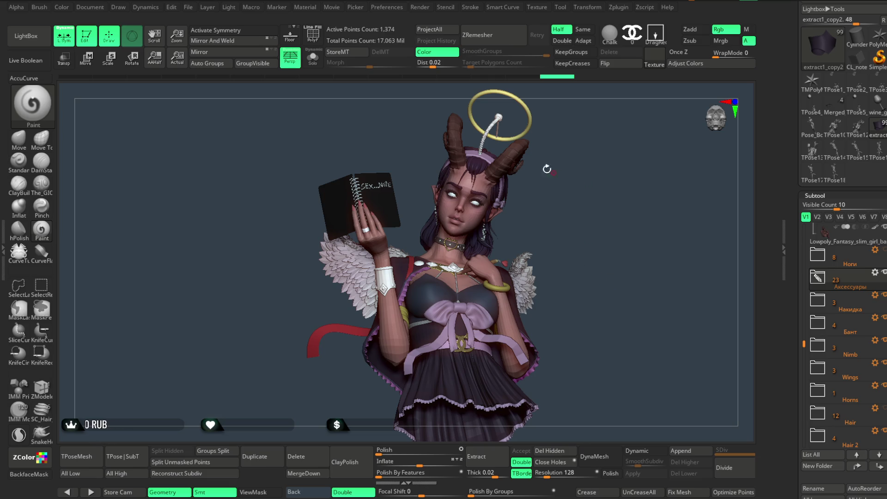
click(189, 9)
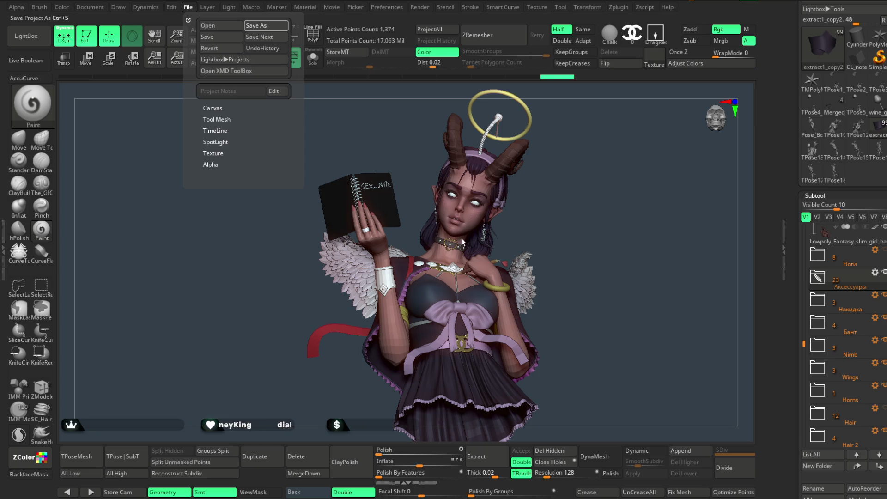
Step: Save the project with Ctrl+S, then close the empty KeyShot window
key(ctrl+s)
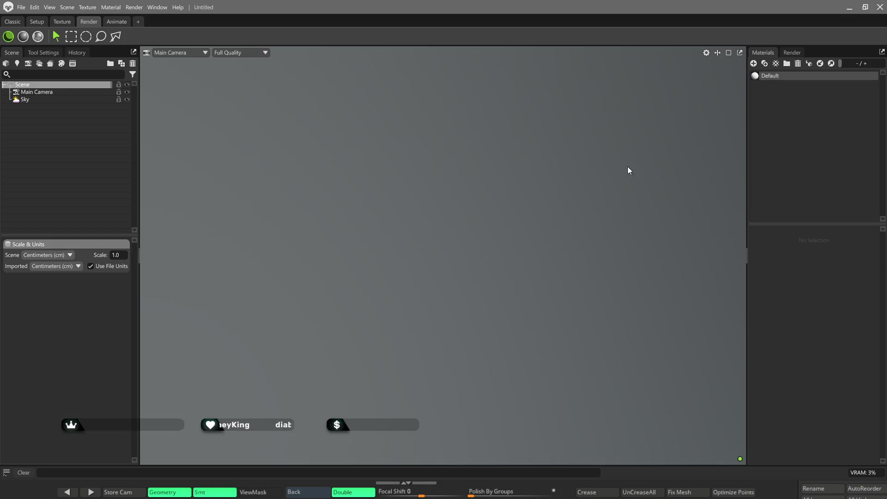
click(879, 11)
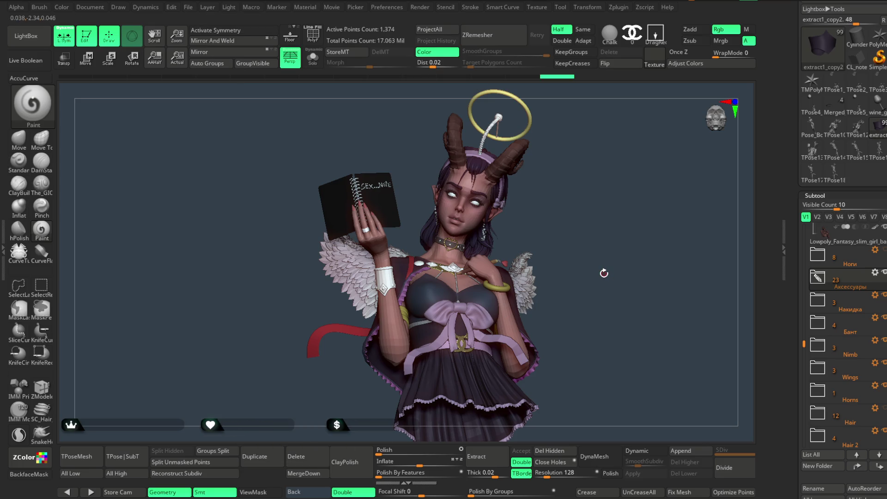
mouse_move(563, 180)
mouse_down()
mouse_move(564, 189)
mouse_move(550, 184)
mouse_move(560, 245)
mouse_move(724, 143)
mouse_move(839, 279)
mouse_up()
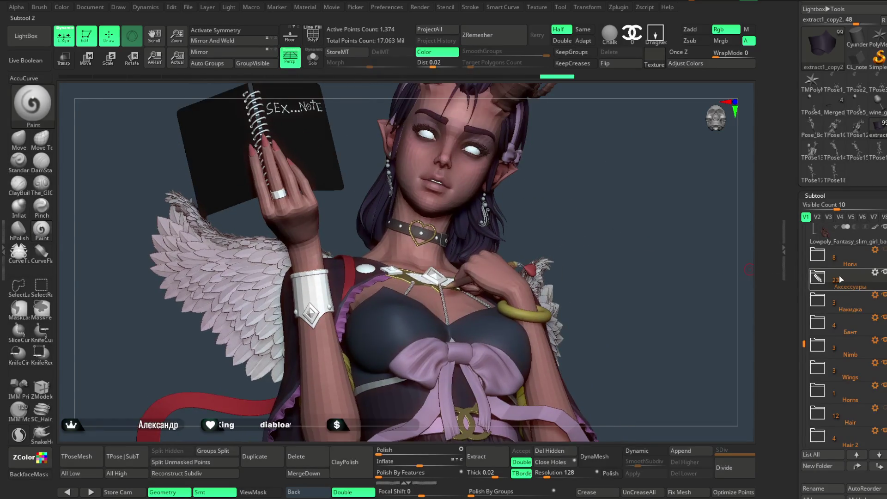
Step: Hide the Wings folder, select the body subtool and switch to a smaller Move brush
click(884, 363)
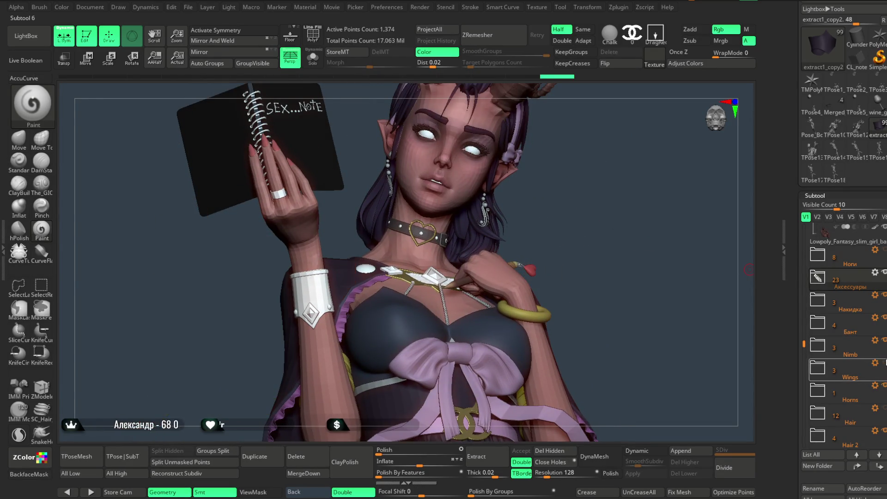
mouse_move(628, 247)
alt+mouse_down()
mouse_move(559, 241)
mouse_move(582, 205)
mouse_move(582, 295)
mouse_move(606, 184)
mouse_move(600, 291)
mouse_move(489, 301)
alt+mouse_up()
alt+click(559, 241)
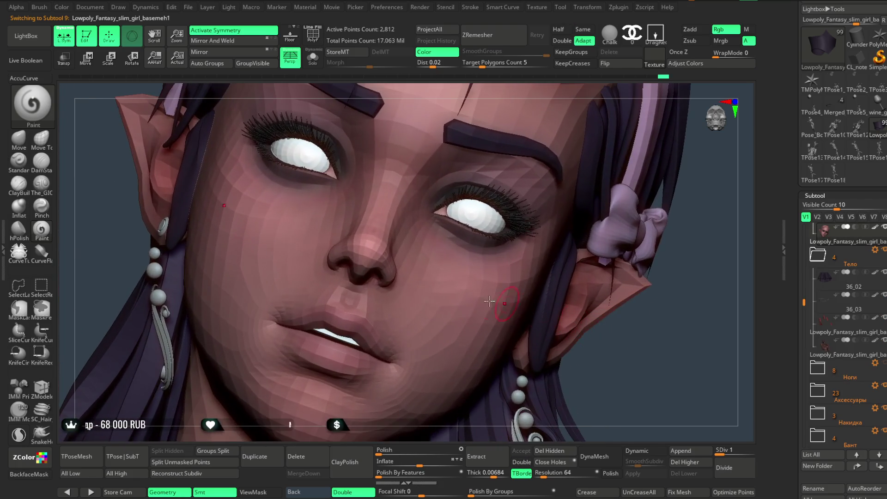
click(18, 139)
key(space)
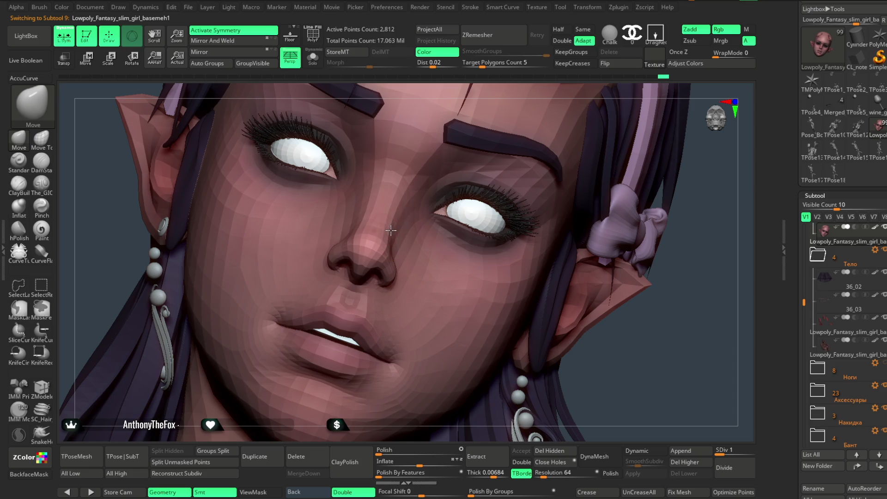
key(space)
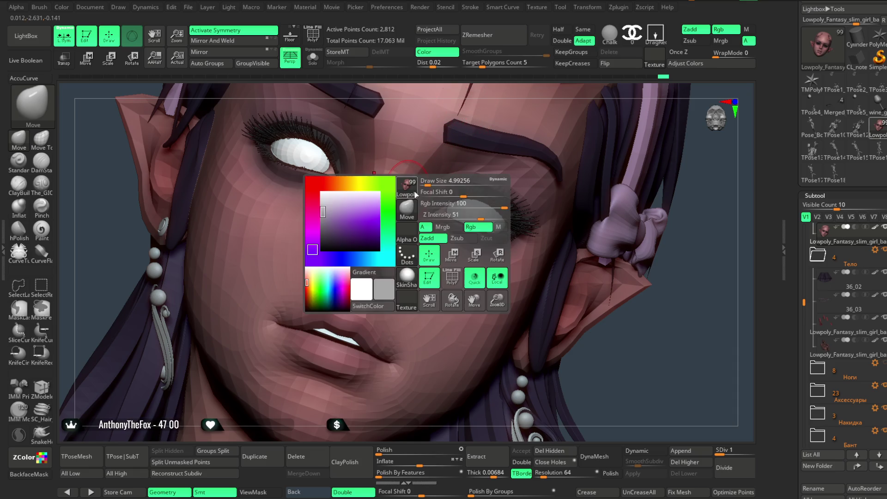
drag(425, 181, 409, 197)
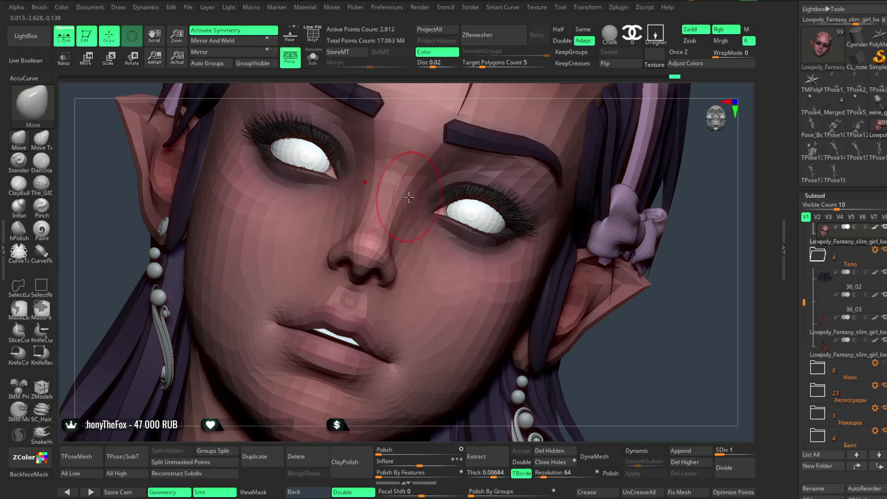
Step: Select the eyelash subtool and nudge its lower strip under the right eye
right_drag(408, 202, 323, 243)
mouse_move(301, 273)
right_down()
mouse_move(291, 291)
mouse_move(317, 267)
right_up()
key(space)
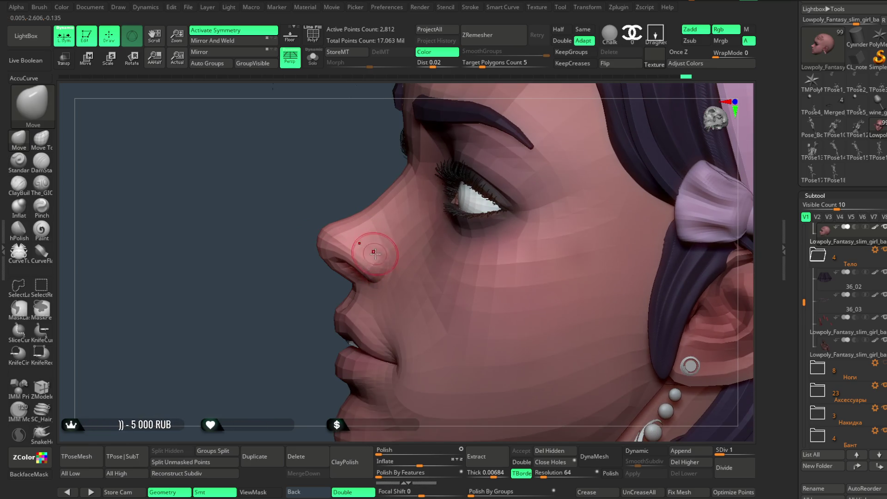
right_drag(363, 272, 298, 328)
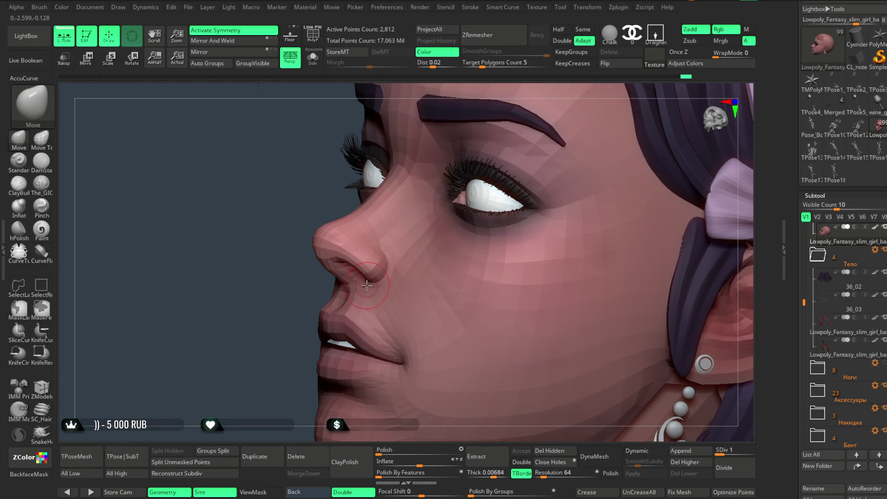
mouse_move(367, 281)
right_down()
mouse_move(301, 323)
mouse_move(441, 194)
mouse_move(406, 233)
mouse_move(417, 196)
mouse_move(375, 251)
mouse_move(417, 202)
mouse_move(375, 266)
mouse_move(438, 200)
mouse_move(382, 225)
mouse_move(631, 174)
mouse_move(631, 204)
mouse_move(739, 247)
right_up()
key(space)
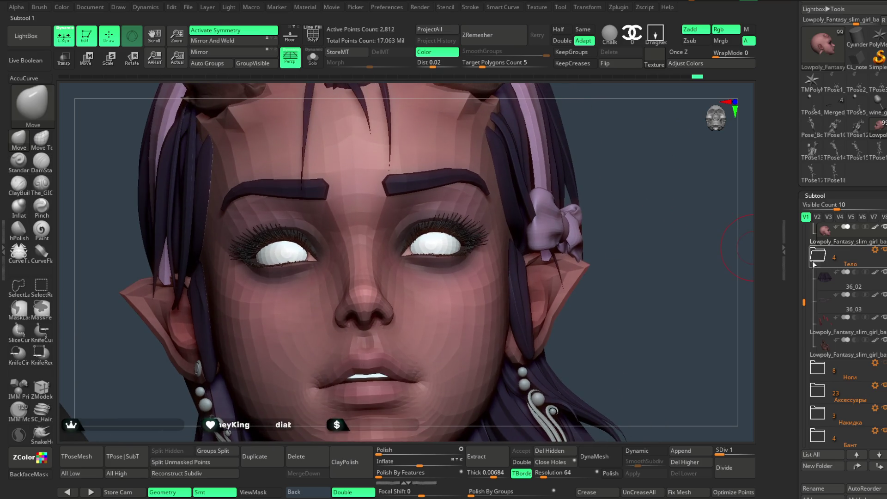
drag(804, 300, 804, 249)
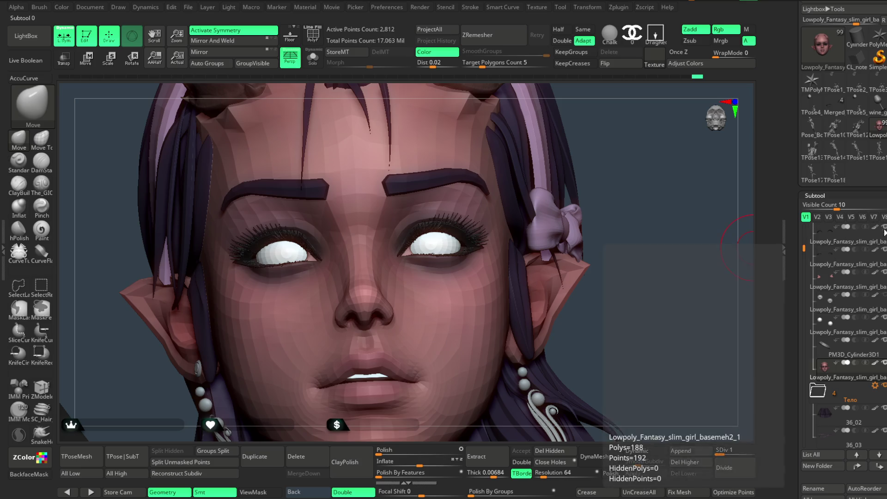
mouse_move(632, 262)
right_down()
mouse_move(657, 214)
mouse_move(628, 240)
mouse_move(554, 245)
right_up()
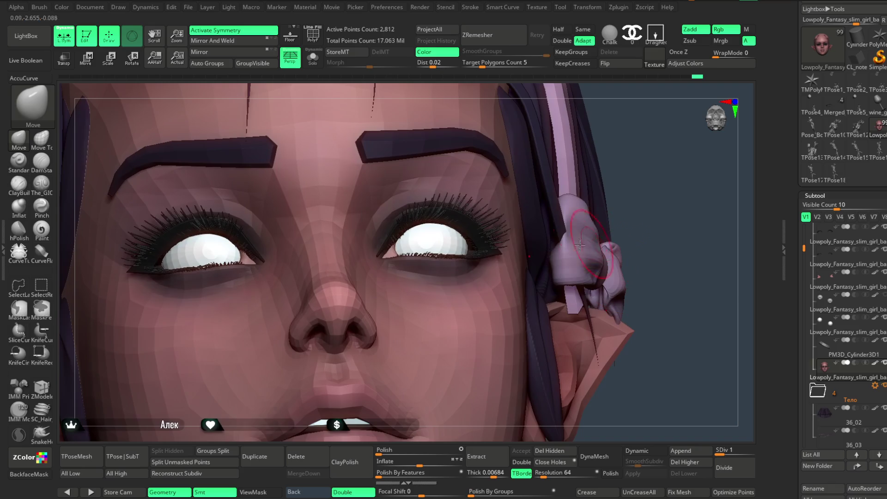
alt+click(499, 253)
mouse_move(722, 271)
ctrl+right_down()
mouse_move(633, 194)
mouse_move(625, 245)
mouse_move(429, 325)
ctrl+right_up()
drag(429, 324, 370, 288)
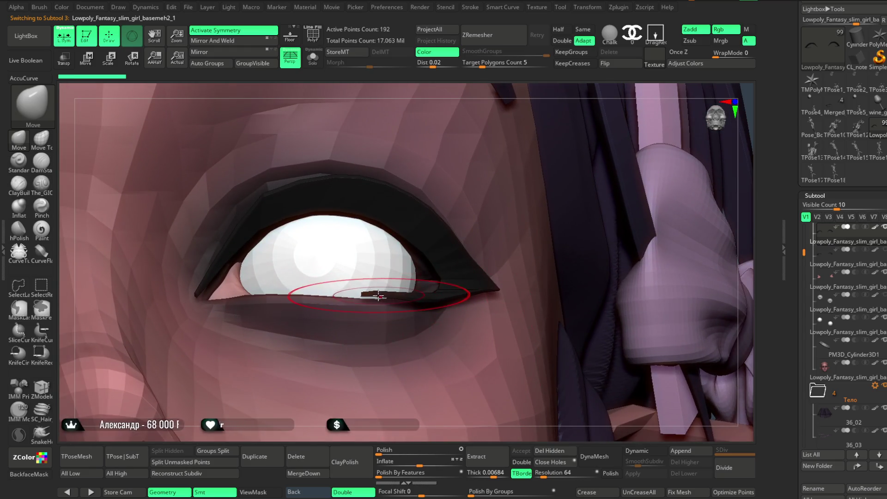
Step: Enlarge the Move brush and lift the upper lash edge to show more eye white
mouse_move(484, 90)
right_down()
mouse_move(479, 149)
mouse_move(451, 224)
right_up()
key(space)
drag(475, 202, 508, 202)
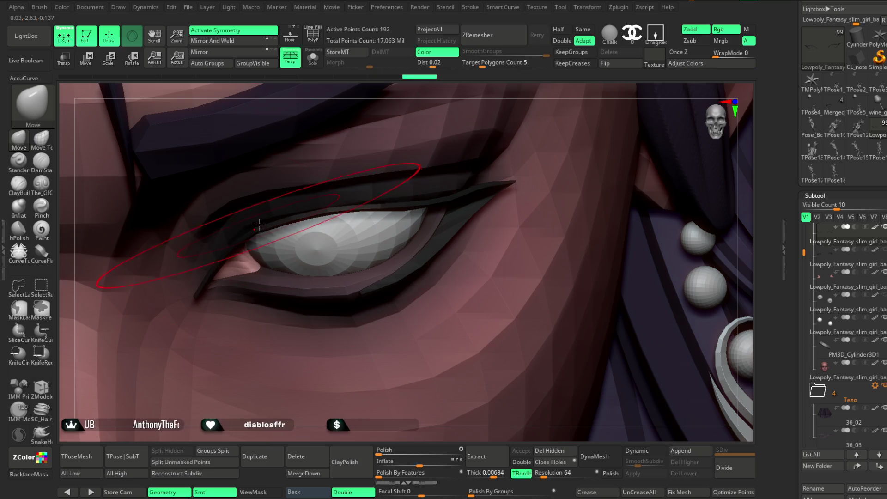
mouse_move(525, 96)
right_down()
mouse_move(505, 95)
mouse_move(447, 195)
right_up()
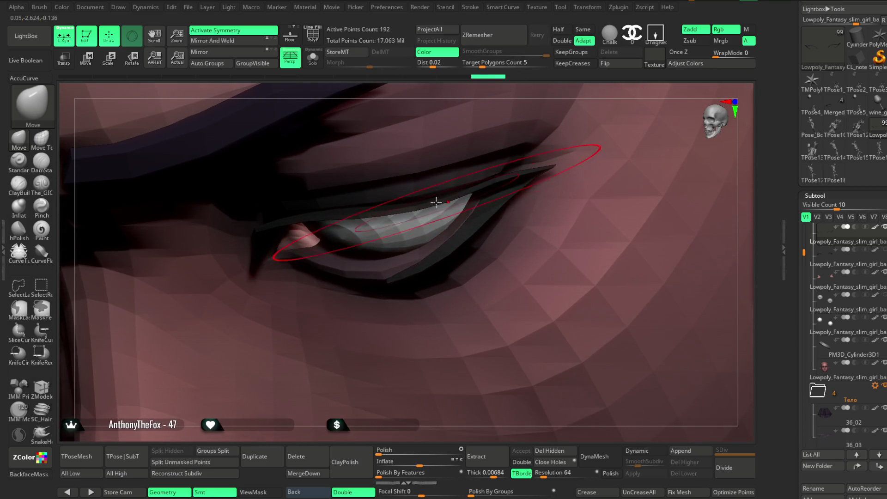
mouse_move(558, 116)
right_down()
mouse_move(558, 99)
mouse_move(500, 182)
right_up()
right_drag(516, 147, 313, 195)
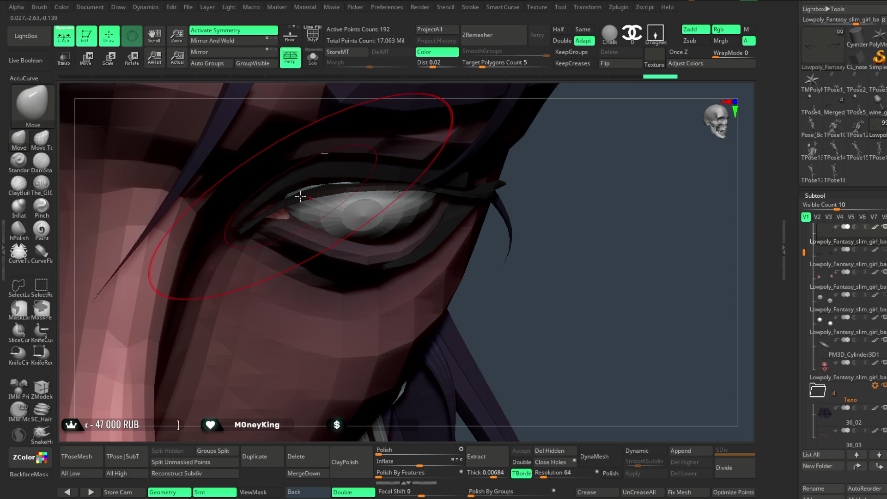
drag(313, 196, 297, 188)
Step: Shrink the brush and pull the lower lash edge upward
mouse_move(292, 212)
right_down()
mouse_move(594, 174)
mouse_move(511, 207)
right_up()
key(space)
drag(471, 257, 459, 257)
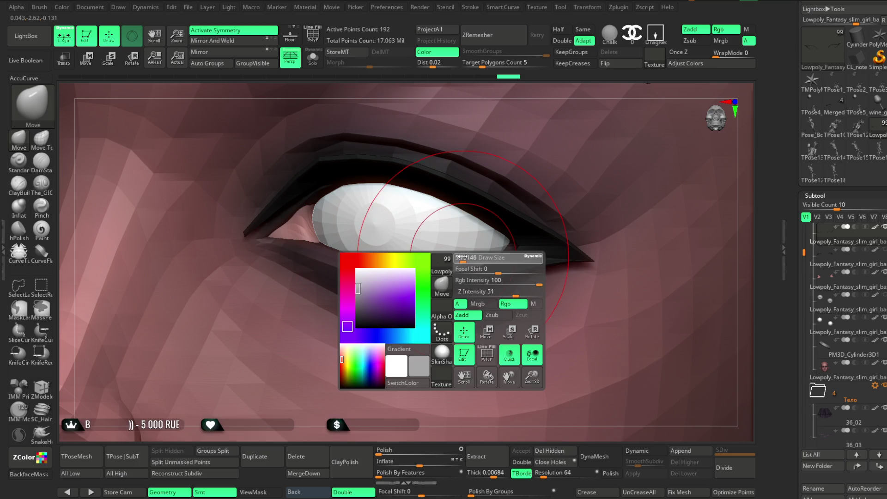
right_drag(413, 438, 404, 308)
drag(403, 288, 401, 279)
Step: Set the draw size to about 3 and reshape the dark lash strand along the lower lid
mouse_move(407, 424)
right_down()
mouse_move(406, 366)
mouse_move(367, 296)
right_up()
key(space)
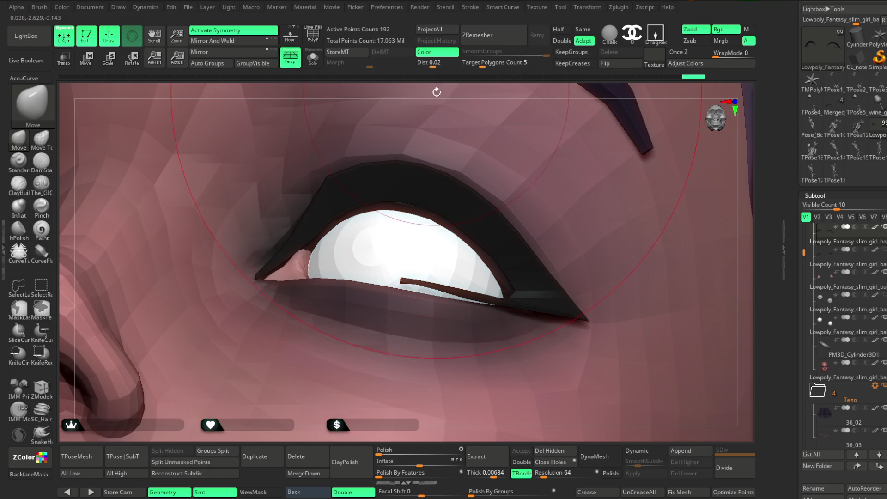
right_drag(436, 89, 416, 188)
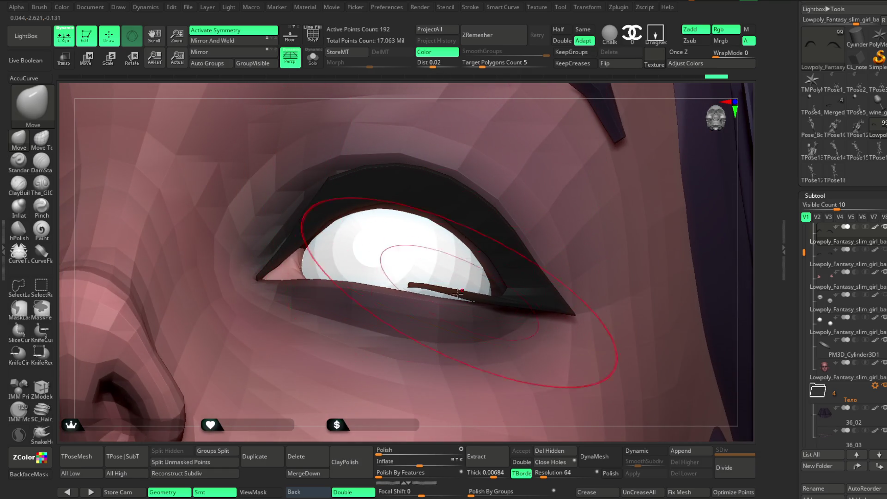
key(space)
drag(481, 261, 475, 261)
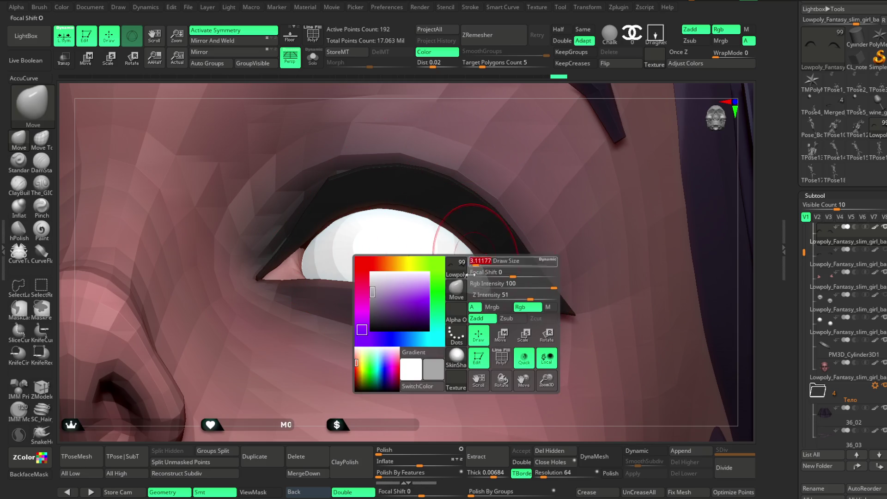
right_drag(476, 278, 438, 294)
key(space)
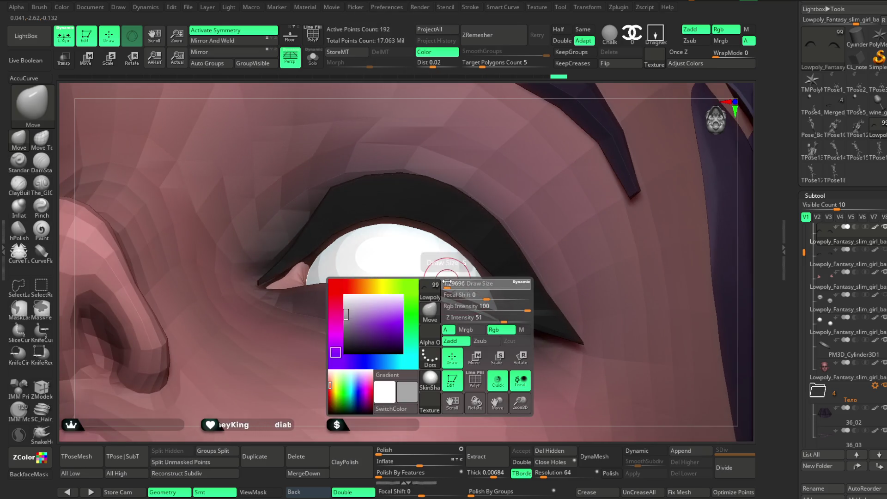
mouse_move(415, 286)
mouse_down()
mouse_move(430, 301)
mouse_move(497, 319)
mouse_up()
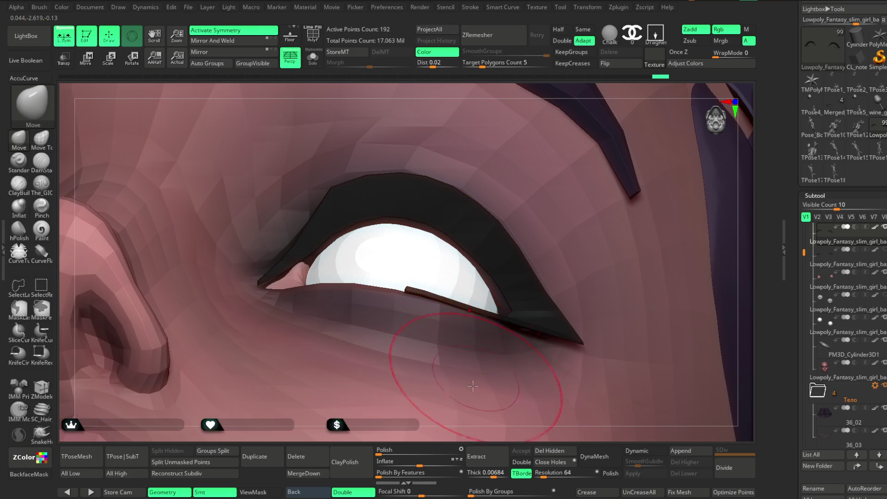
Step: Pull the upper eyelid's inner corner down-left and reshape it near the tear duct
right_drag(392, 360, 452, 385)
mouse_move(615, 135)
right_down()
mouse_move(610, 85)
mouse_move(535, 327)
right_up()
drag(534, 329, 539, 326)
key(ctrl+z)
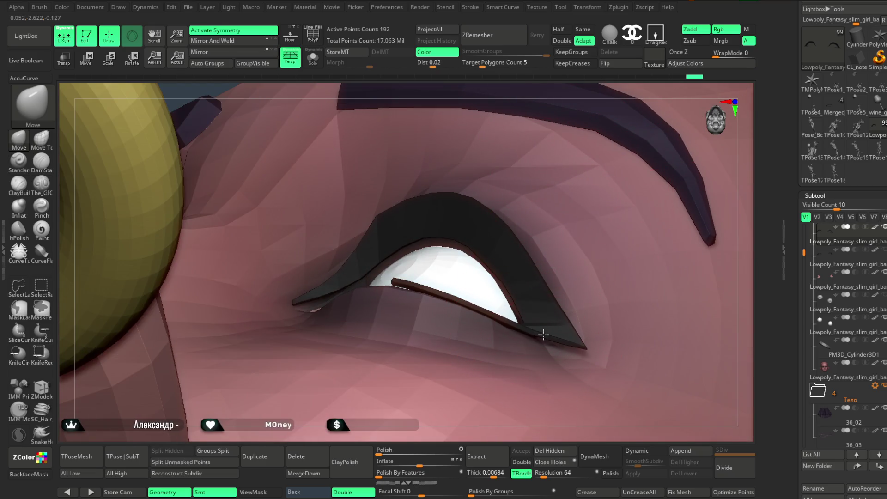
mouse_move(527, 98)
right_down()
mouse_move(545, 96)
mouse_move(337, 259)
right_up()
drag(337, 259, 307, 281)
mouse_move(453, 89)
right_down()
mouse_move(428, 144)
mouse_move(397, 277)
right_up()
drag(307, 288, 279, 284)
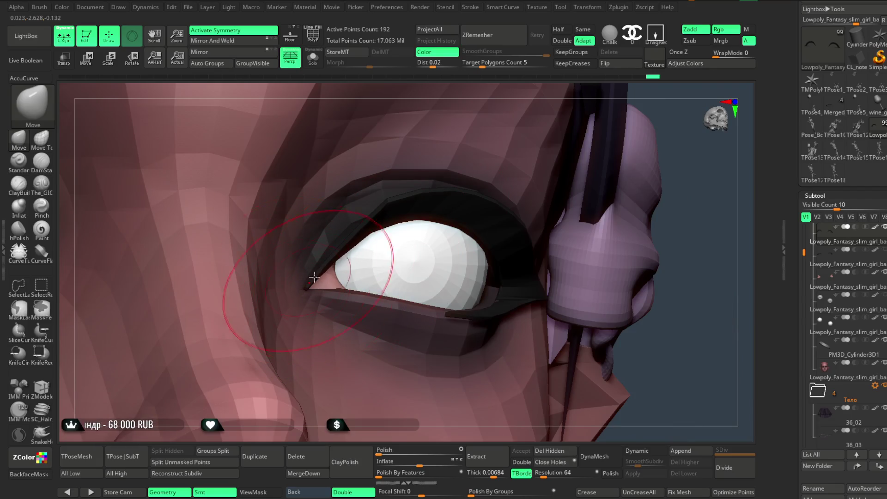
mouse_move(435, 145)
right_down()
mouse_move(459, 93)
mouse_move(434, 140)
right_up()
mouse_move(355, 217)
mouse_down()
mouse_move(337, 237)
mouse_move(326, 233)
mouse_up()
Step: Lift the eyeliner's outer tip into a sharper point
mouse_move(468, 236)
right_down()
mouse_move(574, 190)
mouse_move(554, 267)
right_up()
key(space)
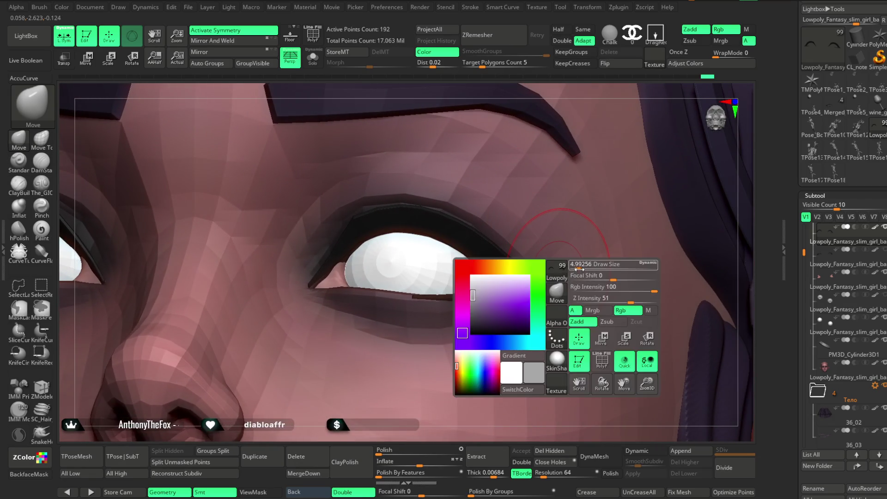
right_drag(574, 264, 533, 258)
drag(517, 290, 518, 283)
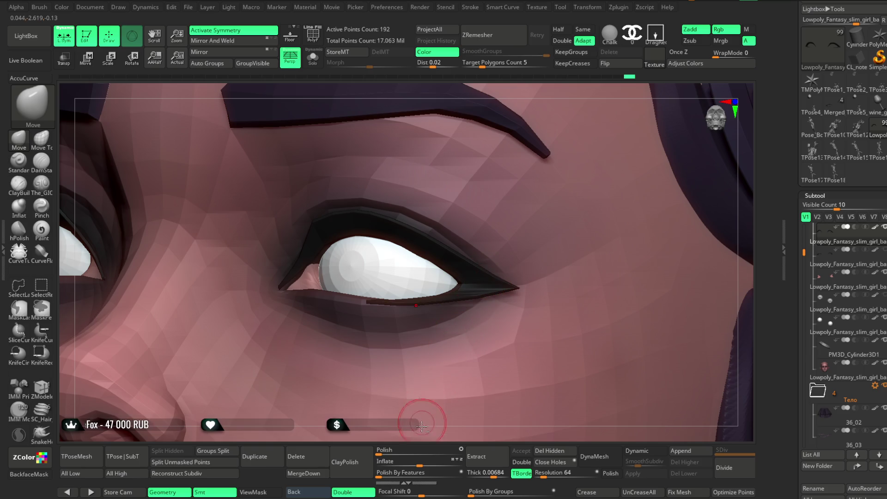
ctrl+right_drag(416, 408, 559, 150)
mouse_move(701, 157)
right_down()
mouse_move(621, 207)
mouse_move(617, 307)
mouse_move(701, 154)
mouse_move(683, 194)
right_up()
right_click(385, 242)
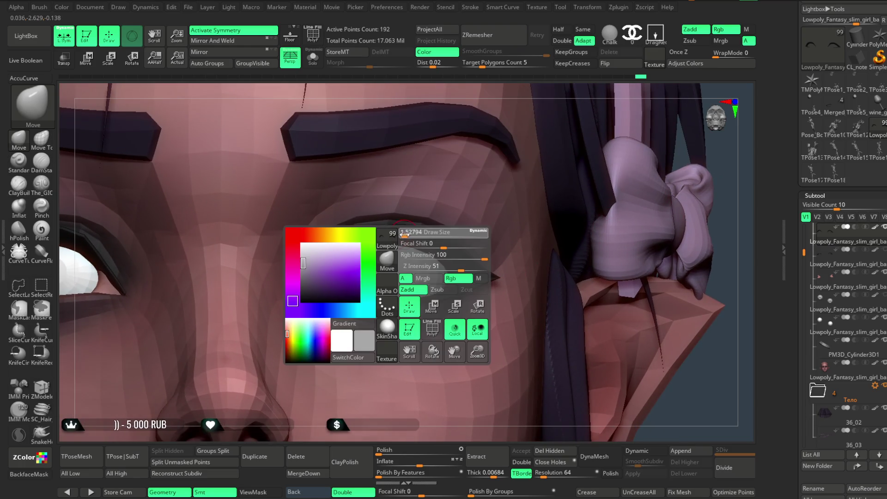
Step: Check the eye and brow from frontal views and select the eyebrow subtool
mouse_move(521, 87)
right_down()
mouse_move(541, 89)
mouse_move(515, 152)
mouse_move(539, 192)
mouse_move(440, 260)
right_up()
mouse_move(572, 75)
right_down()
mouse_move(556, 79)
mouse_move(556, 91)
mouse_move(431, 214)
right_up()
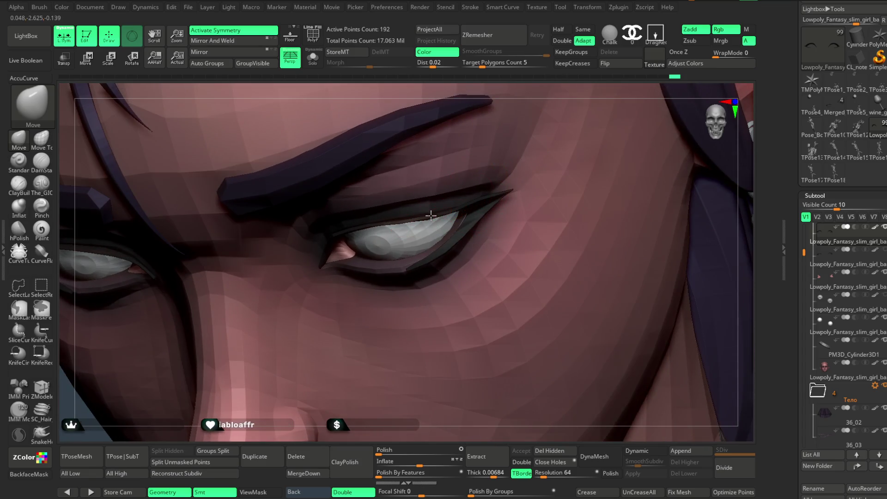
right_drag(545, 91, 490, 194)
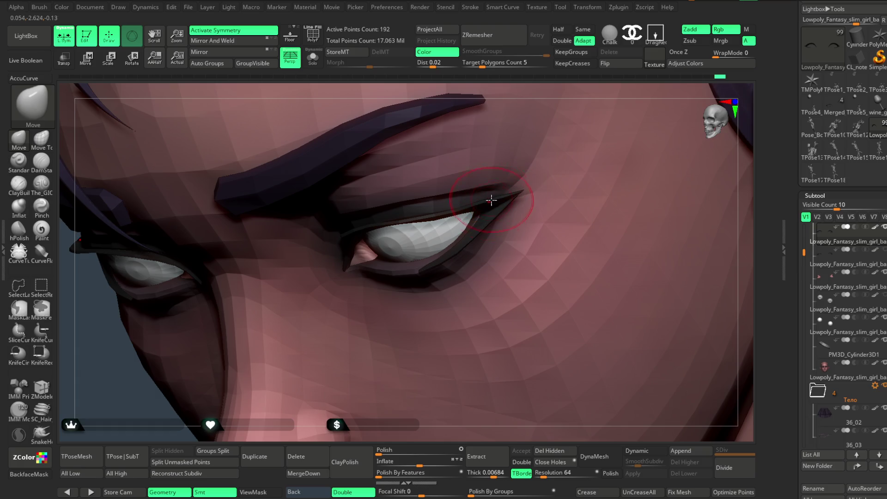
mouse_move(440, 214)
right_down()
mouse_move(527, 113)
mouse_move(532, 88)
mouse_move(553, 61)
mouse_move(542, 89)
mouse_move(550, 37)
mouse_move(633, 192)
mouse_move(454, 255)
right_up()
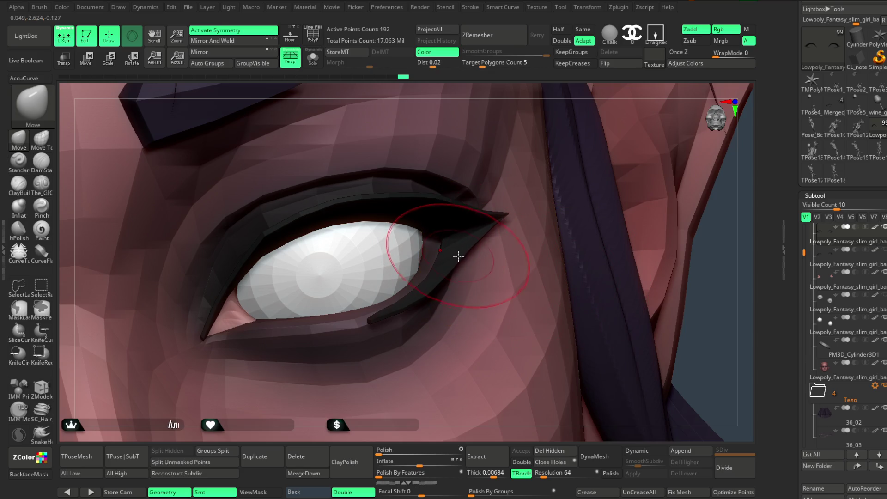
right_drag(424, 432, 400, 358)
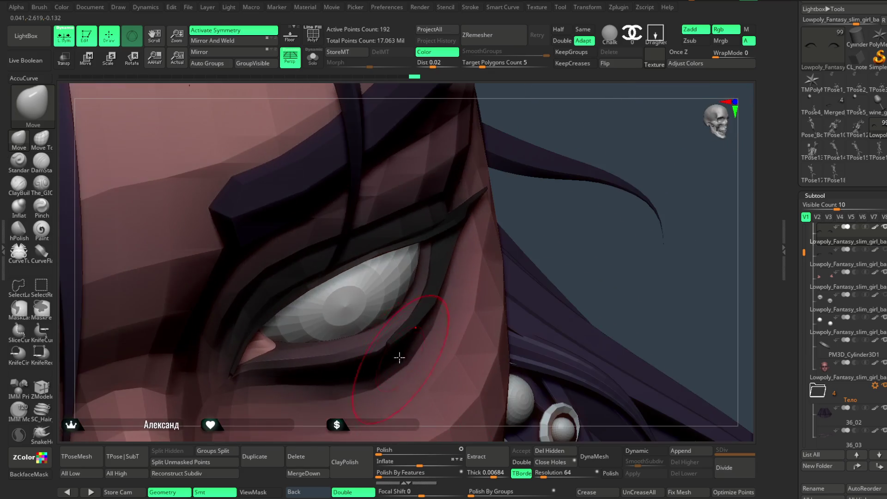
mouse_move(604, 233)
right_down()
mouse_move(592, 115)
mouse_move(484, 200)
right_up()
alt+click(444, 204)
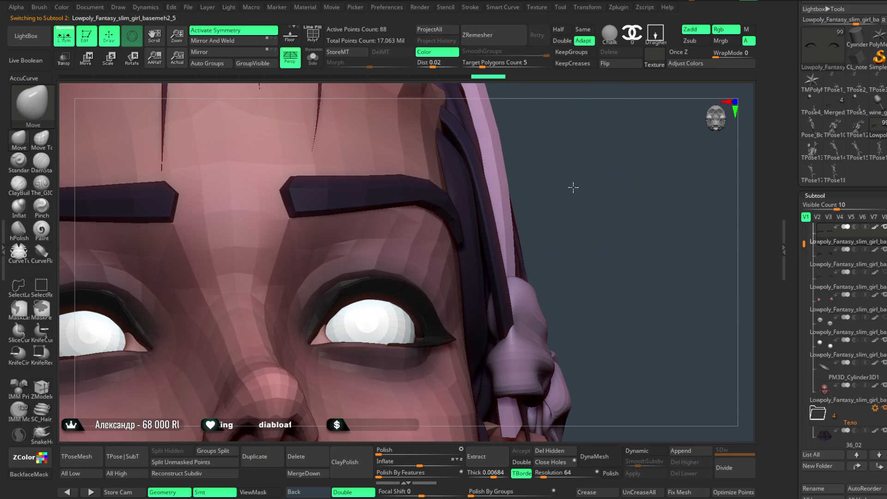
Step: Enable AccuCurve, resize the Move brush and shape the eyebrows into slim tapered tails
right_drag(572, 186, 547, 213)
key(space)
right_drag(489, 240, 453, 245)
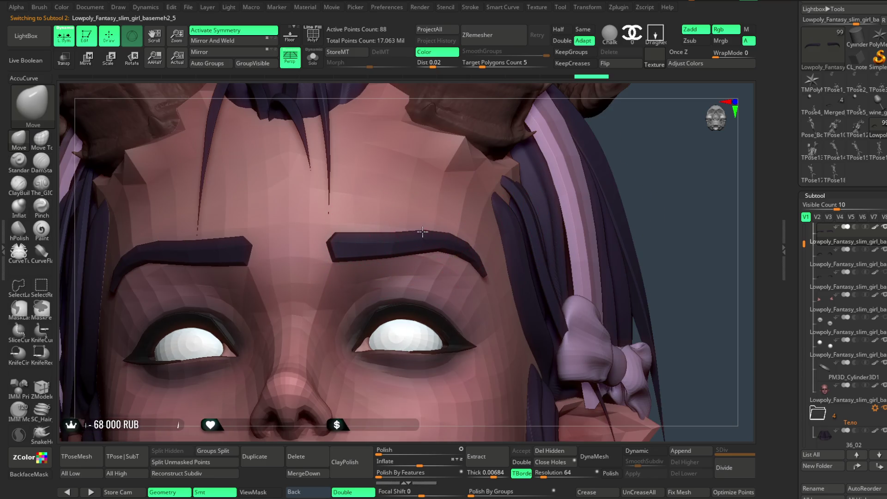
right_drag(434, 235, 625, 149)
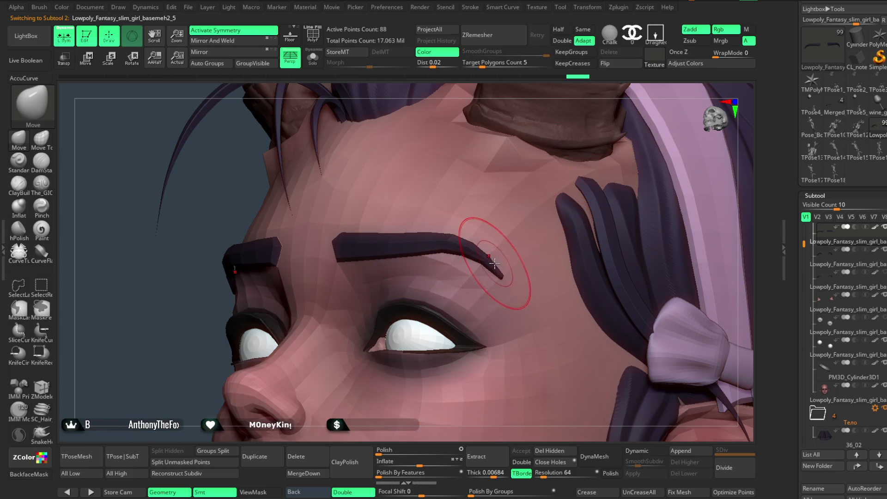
key(space)
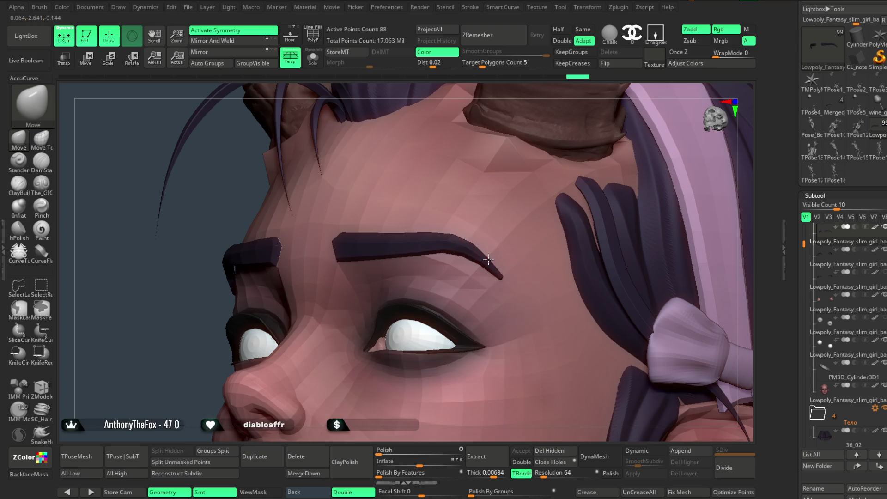
click(23, 78)
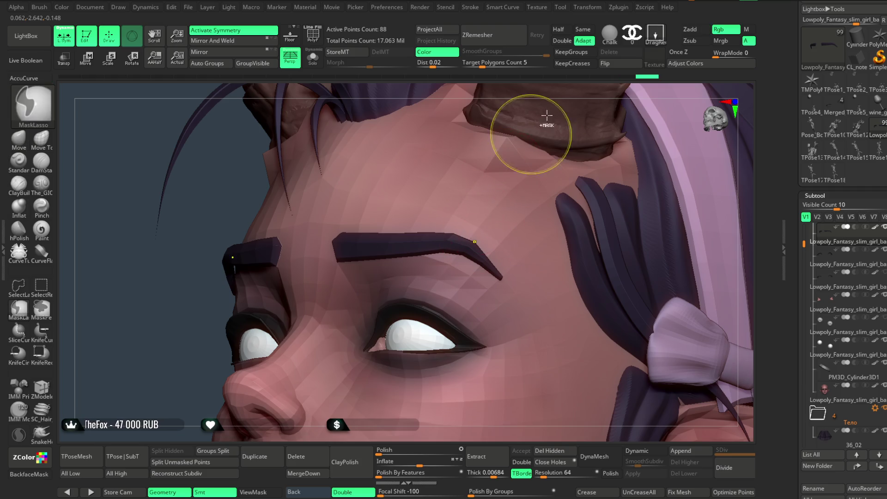
scroll(554, 111, up, 3)
key(space)
drag(505, 233, 499, 233)
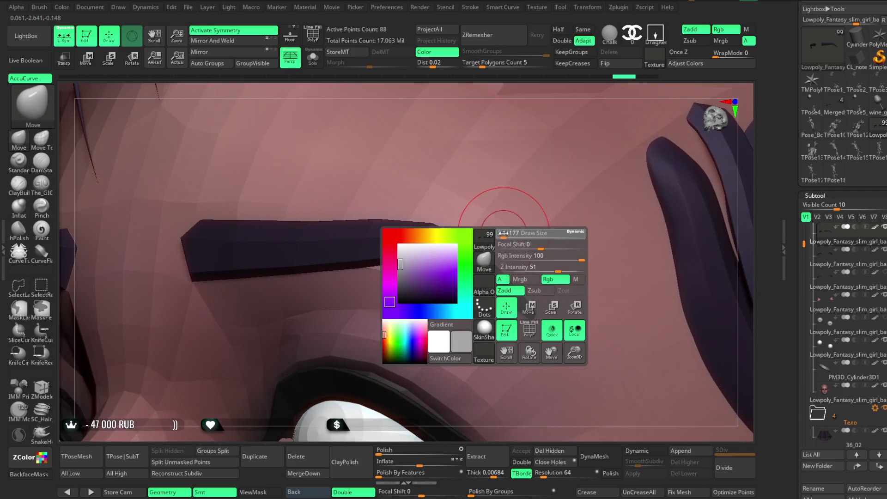
key(bracketright)
key(bracketright)
key(bracketright)
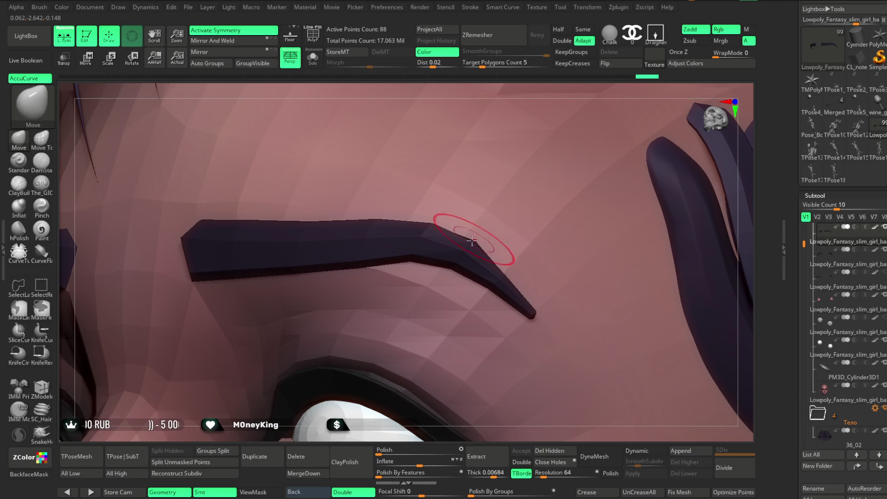
right_drag(545, 91, 419, 202)
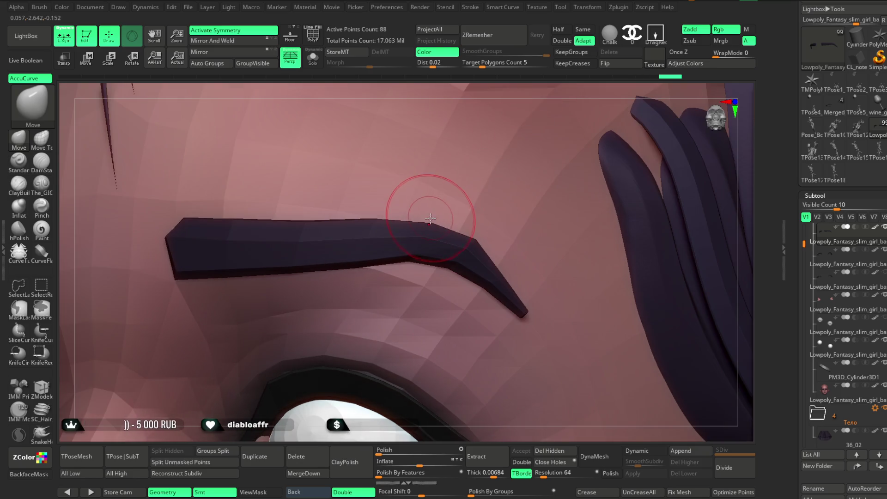
mouse_move(530, 119)
right_down()
mouse_move(518, 101)
mouse_move(477, 154)
mouse_move(377, 234)
mouse_move(636, 176)
mouse_move(633, 153)
mouse_move(568, 200)
mouse_move(568, 190)
mouse_move(568, 200)
mouse_move(599, 204)
right_up()
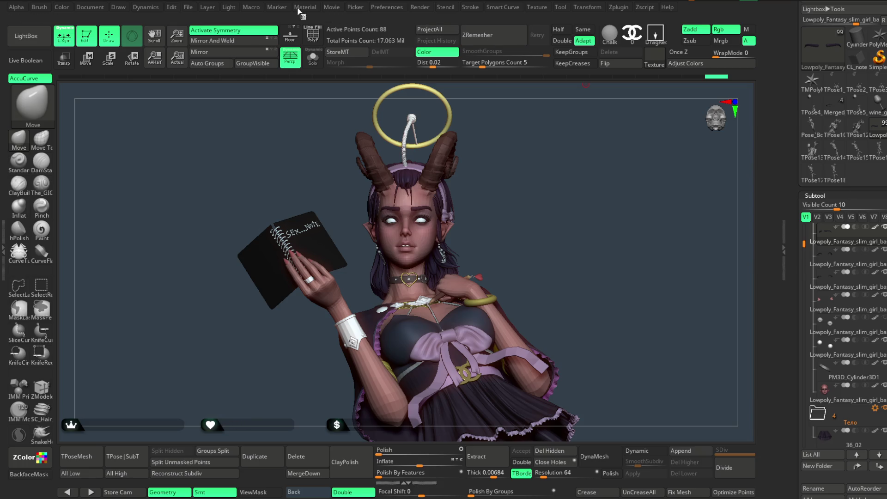
Step: Save the demon girl project with Ctrl+S from the File menu
click(187, 8)
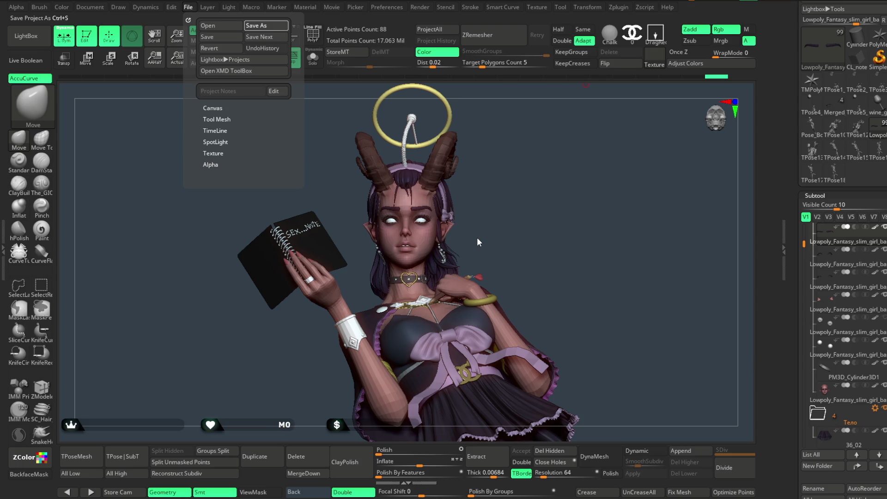
key(ctrl+s)
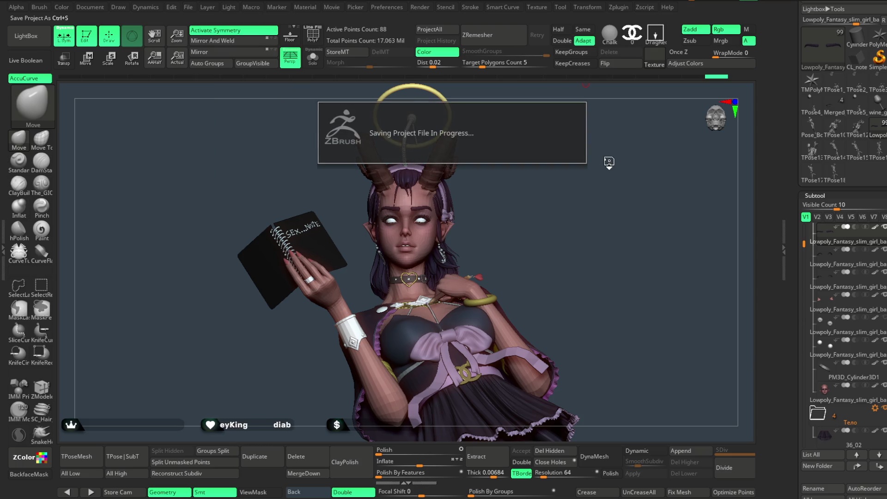